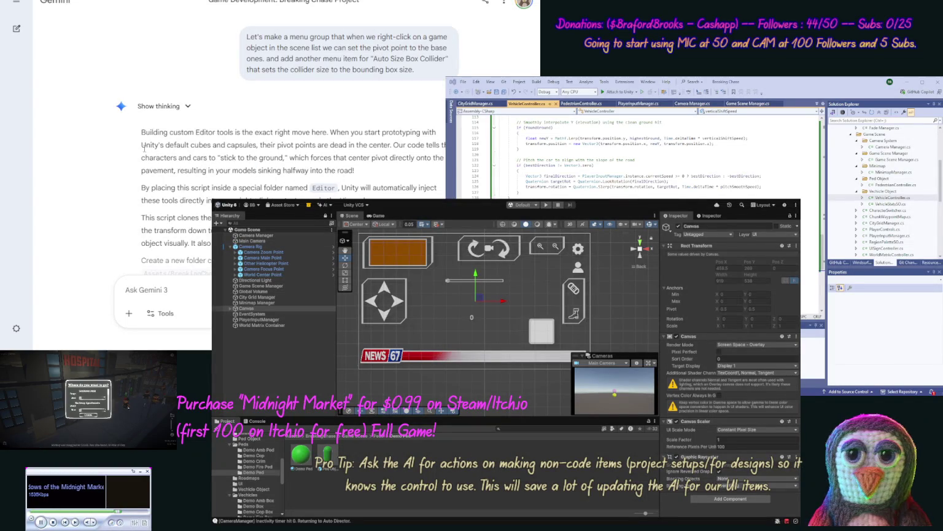
# - Select the BreakingChaseEditorTools.cs file name in Gemini's reply
pyautogui.scroll(-3, 123, 166)
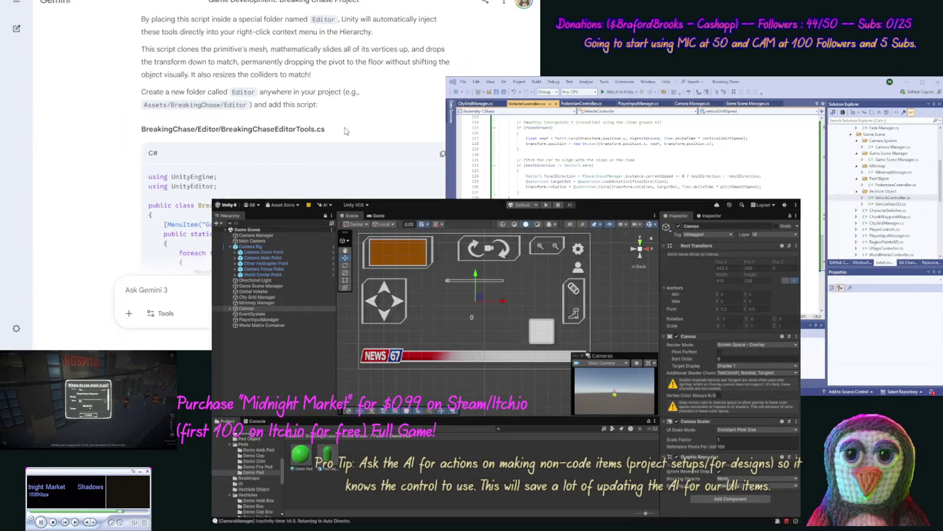
pyautogui.moveTo(325, 130); pyautogui.dragTo(222, 132)
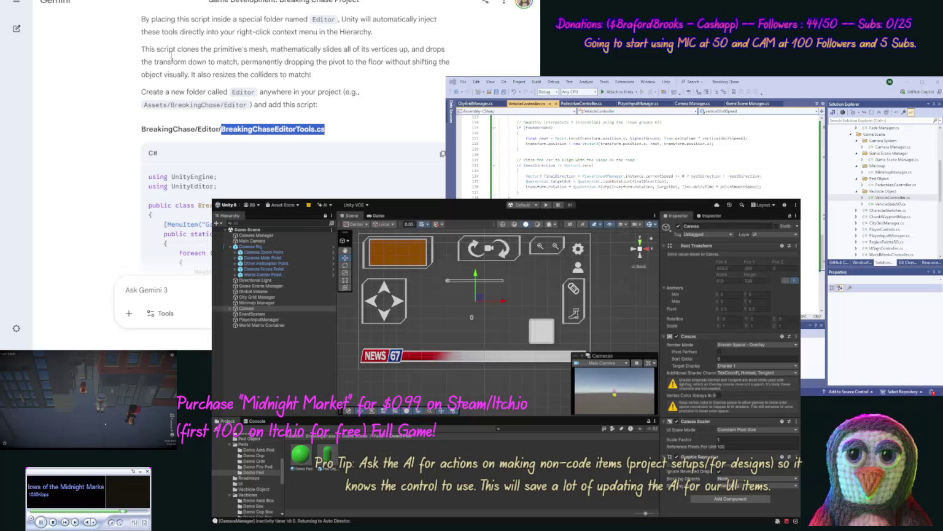
pyautogui.click(129, 142)
# - Edit the earlier prompt to add that separate scripts are wanted for these items, and resubmit
pyautogui.scroll(5, 132, 126)
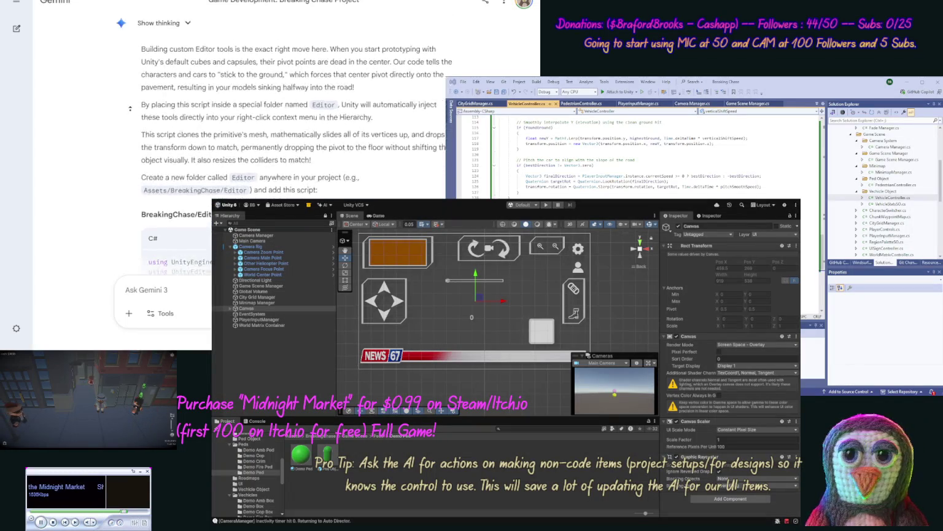
pyautogui.click(228, 90)
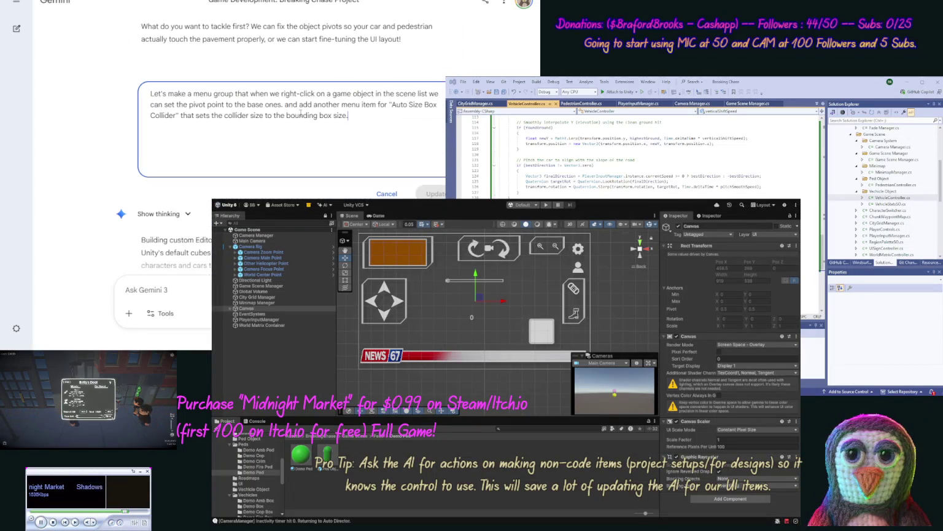
pyautogui.write('We w')
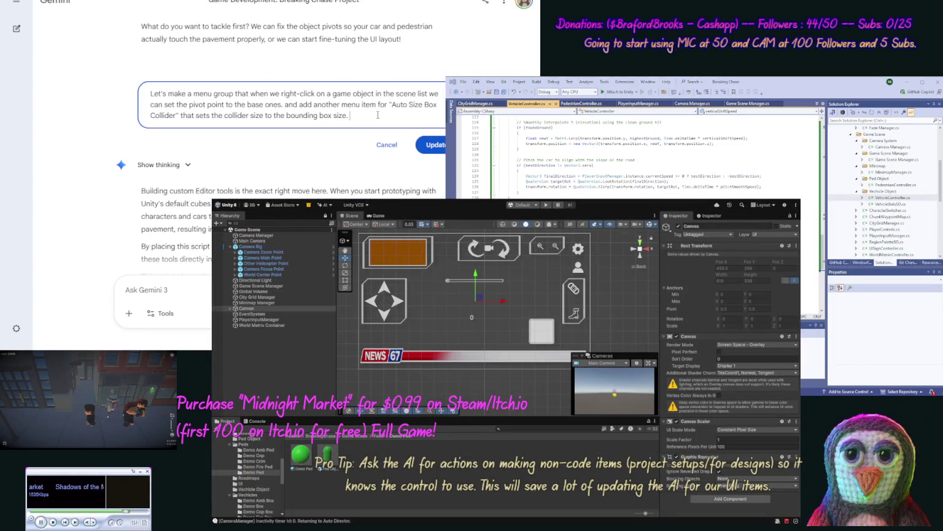
pyautogui.write('ant')
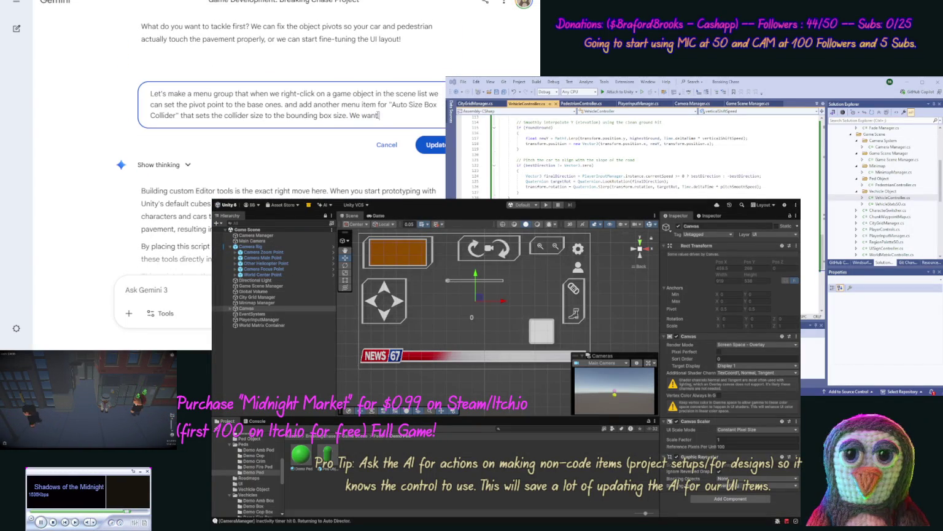
pyautogui.write(' to speara')
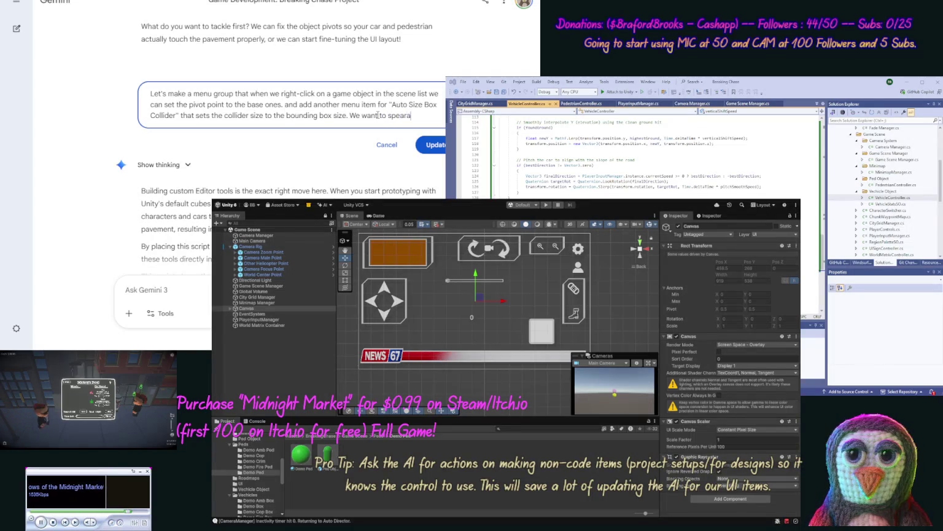
pyautogui.write('te scripts')
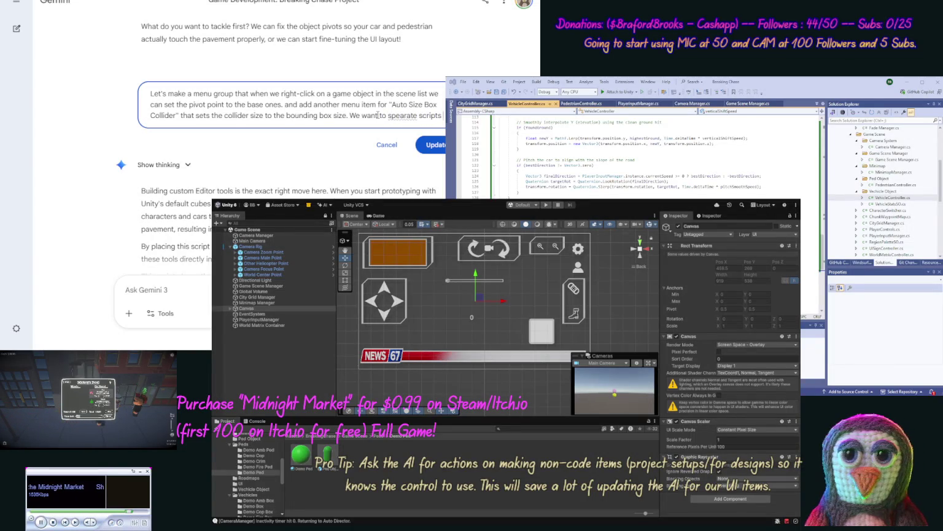
pyautogui.write(' for these ')
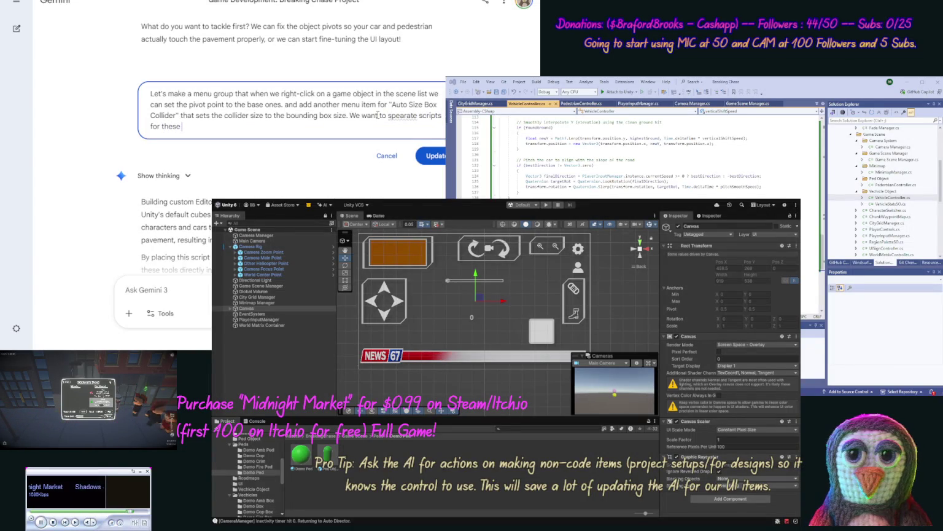
pyautogui.write('items, ')
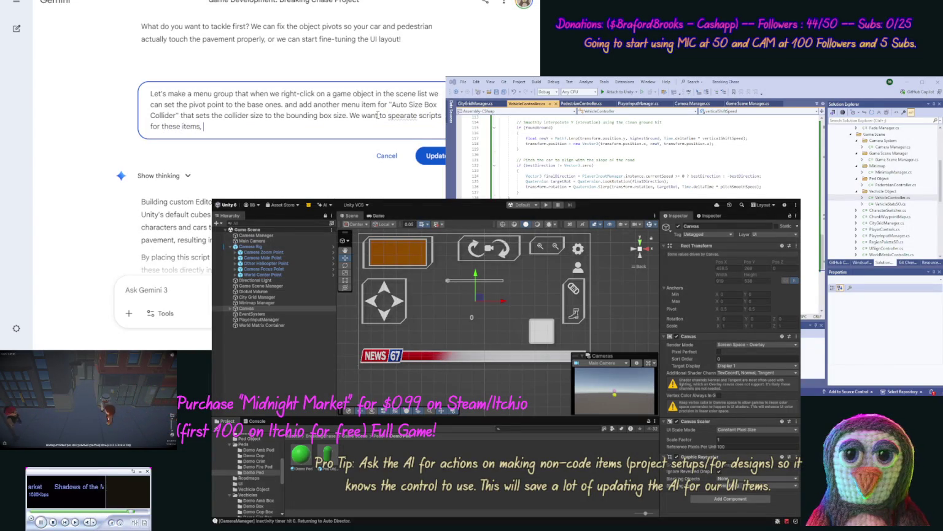
pyautogui.write('one for t')
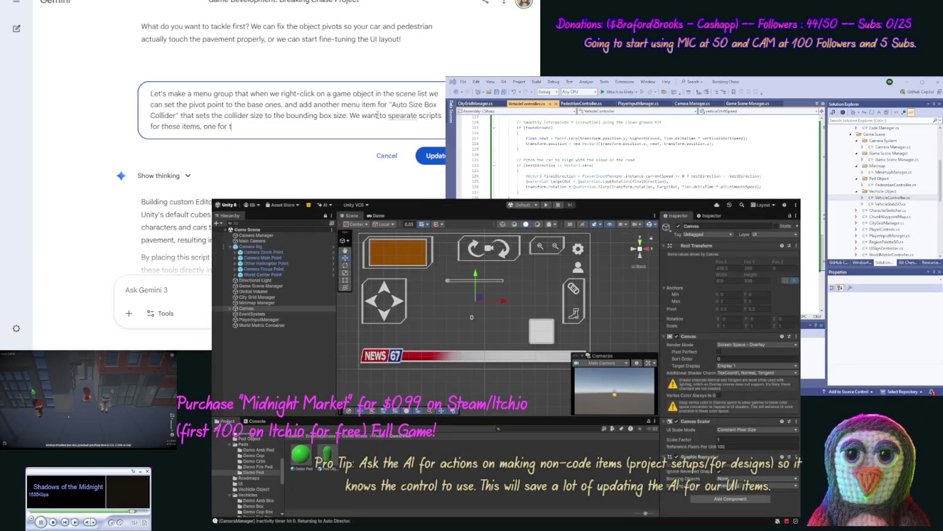
pyautogui.hotkey('ctrl', 'shift', 'Left')
pyautogui.hotkey('ctrl', 'shift', 'Left')
pyautogui.hotkey('ctrl', 'shift', 'Left')
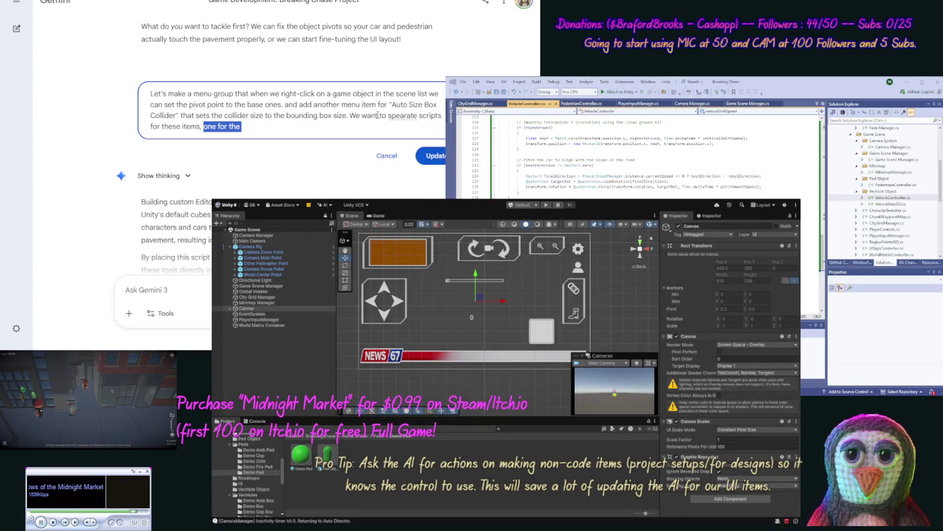
pyautogui.press('BackSpace')
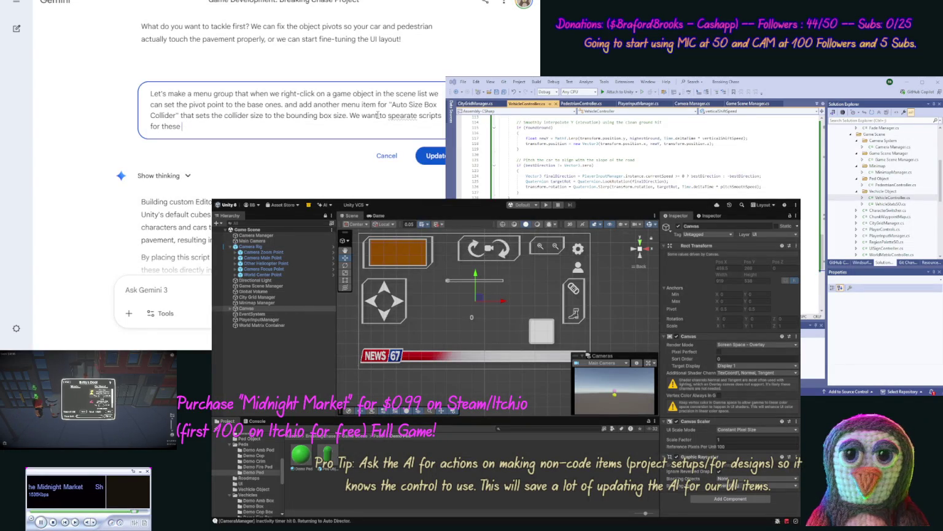
pyautogui.write('.')
pyautogui.press('Return')
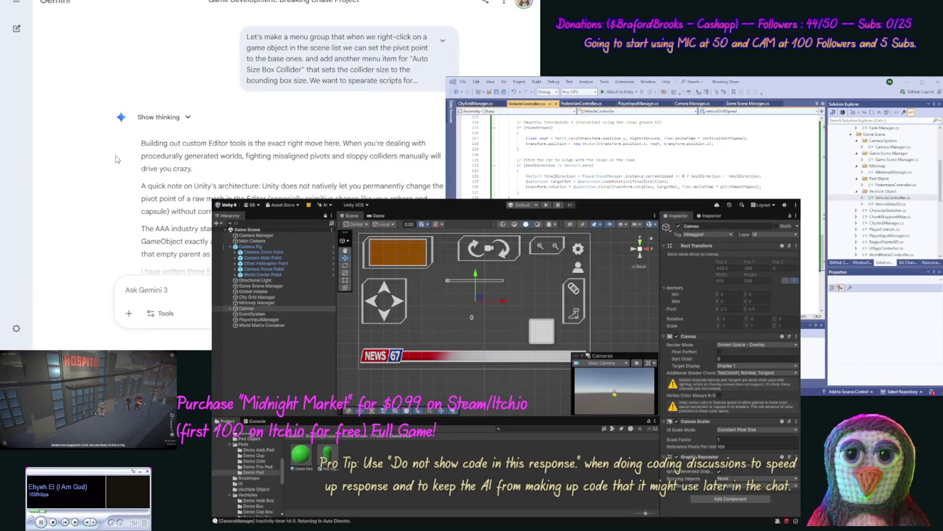
# - Select 'PivotToBottomWrapper.cs' in the first script's path heading
pyautogui.scroll(-3, 110, 209)
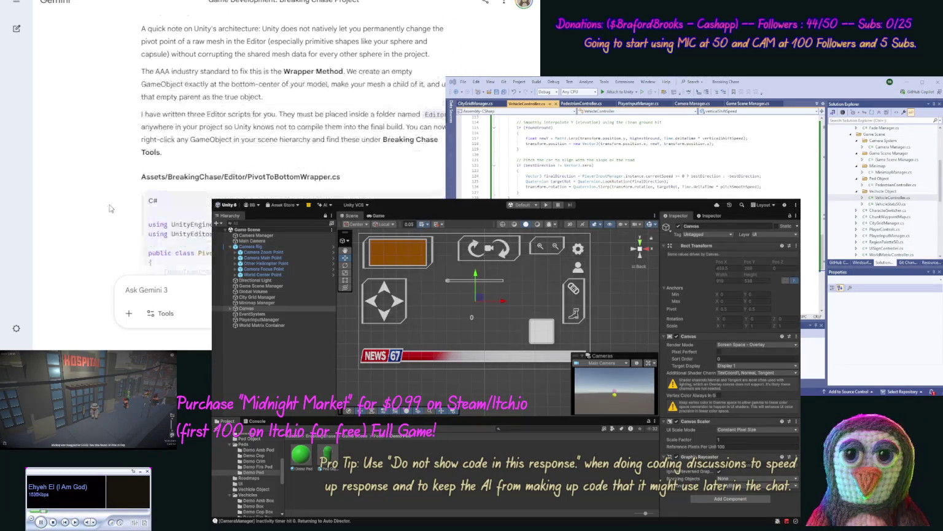
pyautogui.moveTo(341, 178); pyautogui.dragTo(250, 179)
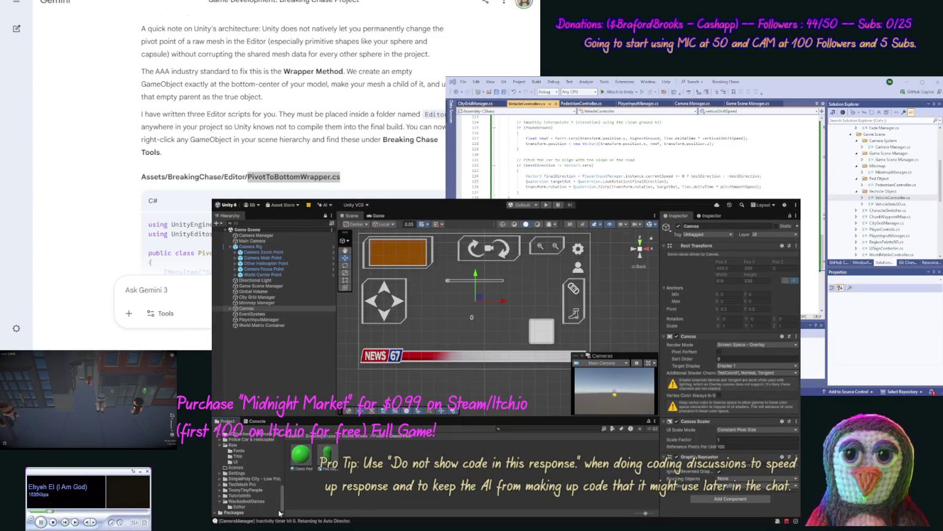
# - Open the Editor folder in Unity's Project panel to show its scripts
pyautogui.scroll(-5, 281, 472)
pyautogui.click(239, 507)
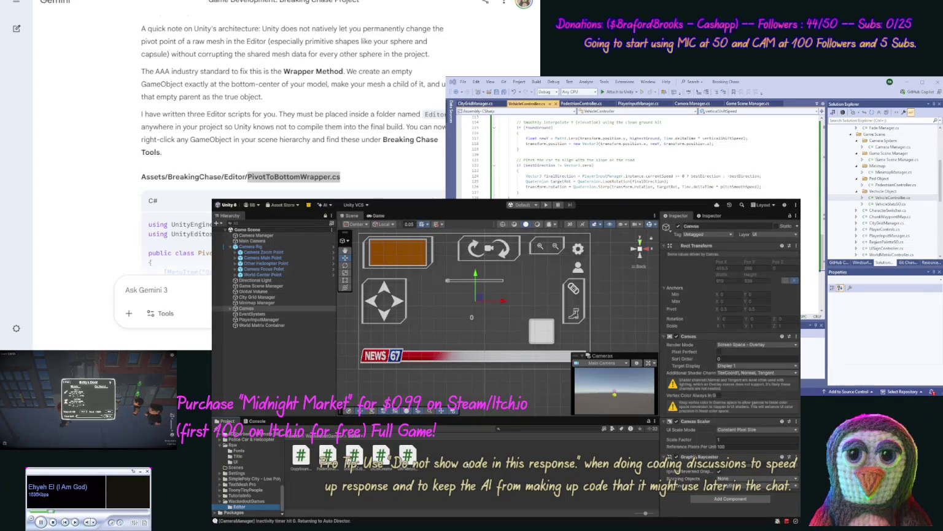
pyautogui.click(239, 506)
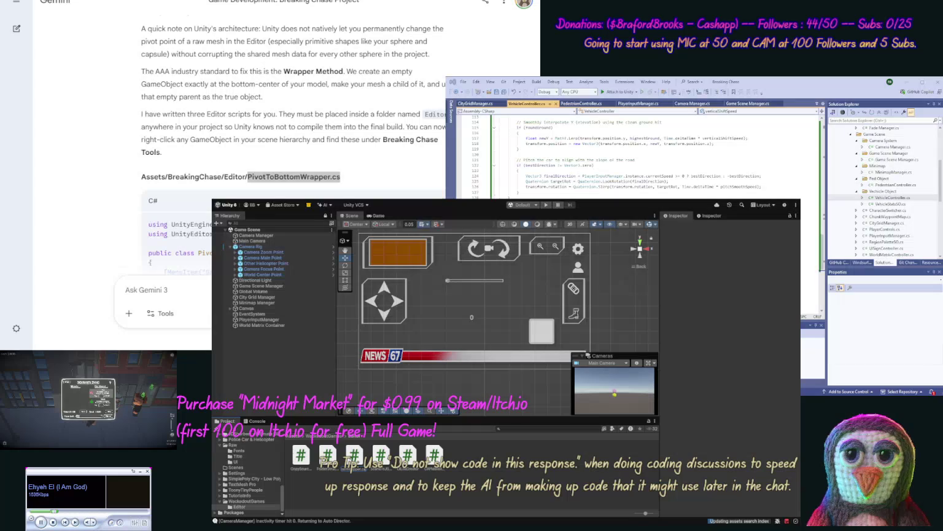
# - Copy the PivotToBottomWrapper code from Gemini and scroll on to BoxColliderAutoFitter.cs
pyautogui.click(294, 176)
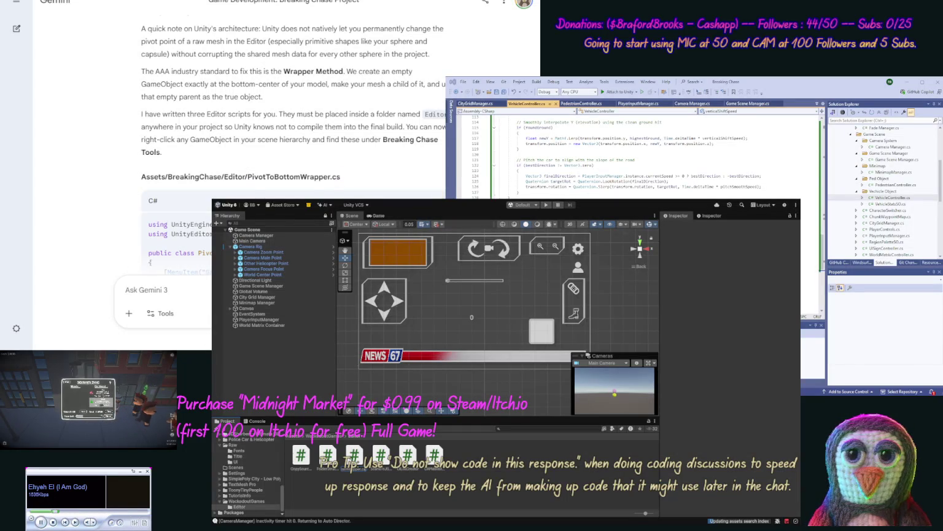
pyautogui.scroll(-10, 120, 210)
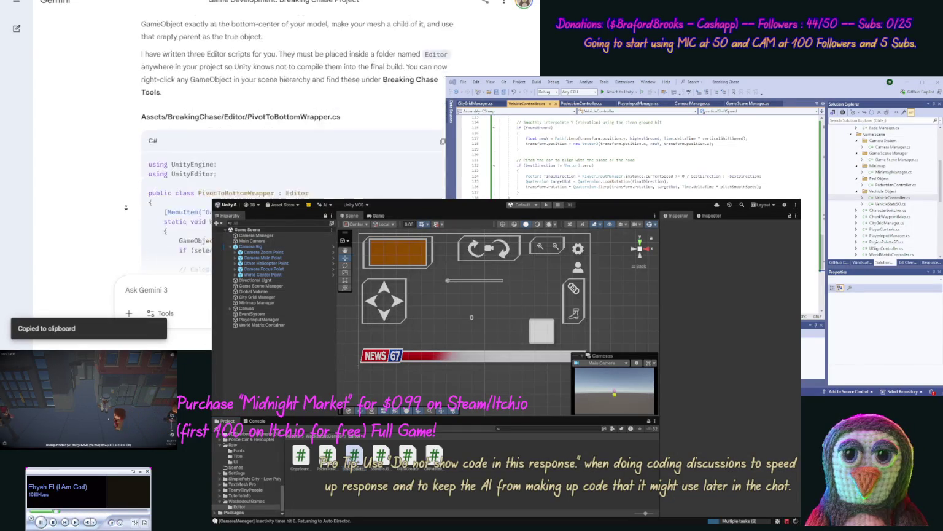
pyautogui.scroll(-2, 121, 210)
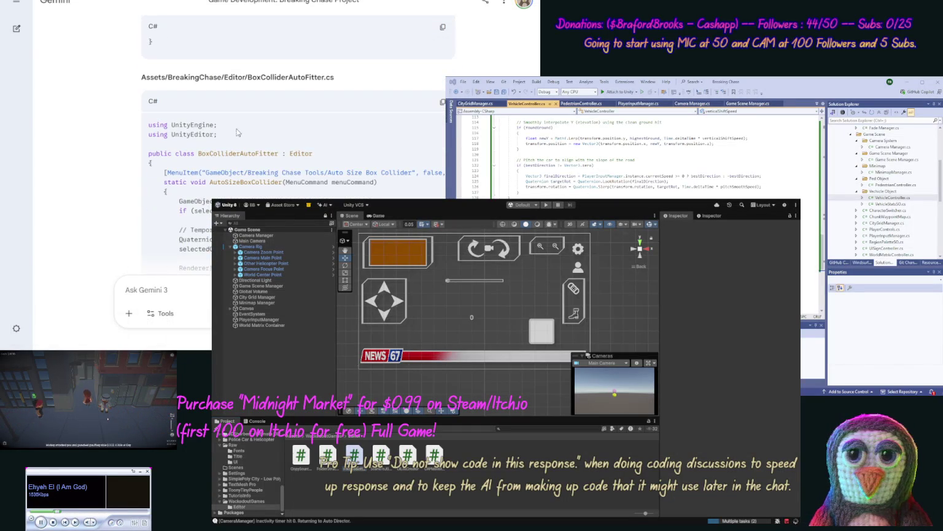
pyautogui.scroll(-5, 884, 184)
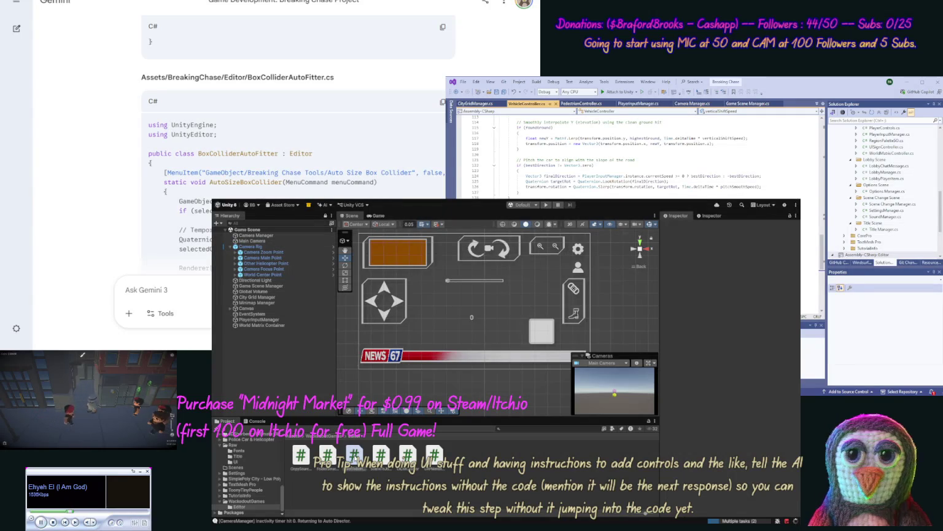
# - Replace PivotToBottomWrapper.cs contents with Gemini's pivot code and save it
pyautogui.click(354, 454)
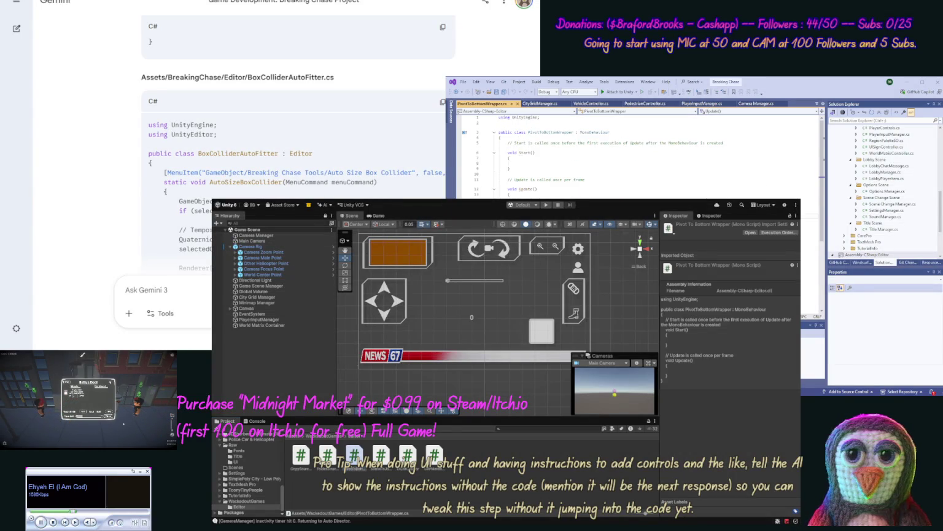
pyautogui.hotkey('ctrl', 'a')
pyautogui.hotkey('ctrl', 'v')
pyautogui.hotkey('ctrl', 's')
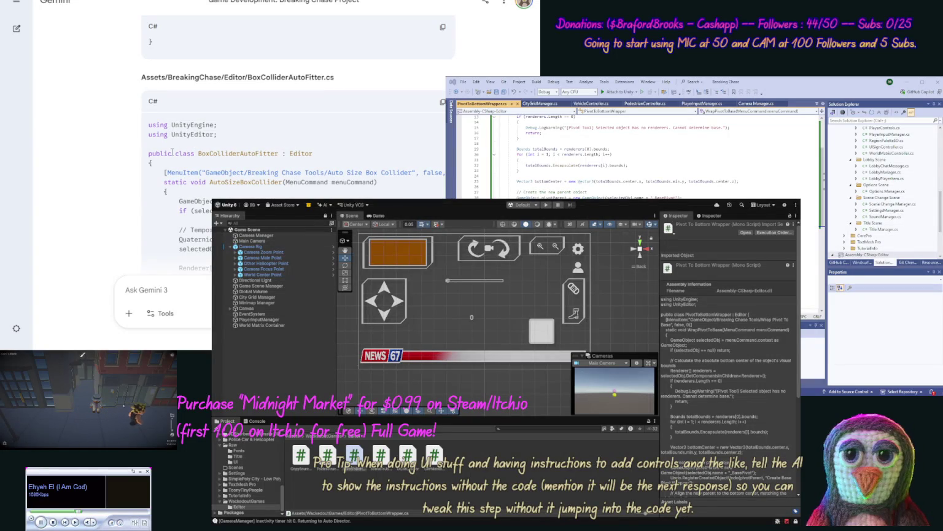
# - Create a new BoxColliderAutoFitter.cs class in the Visual Studio Editor folder
pyautogui.moveTo(333, 80); pyautogui.dragTo(247, 79)
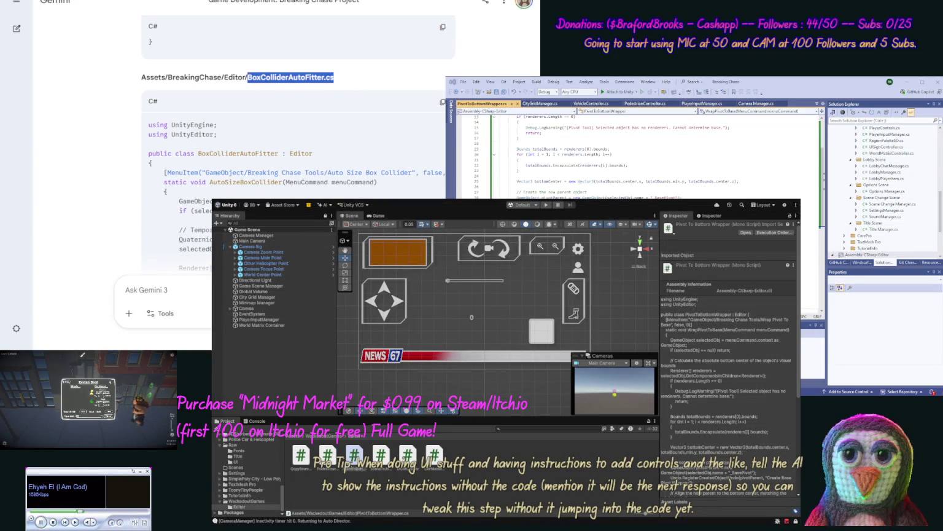
pyautogui.click(940, 220)
pyautogui.scroll(-4, 940, 220)
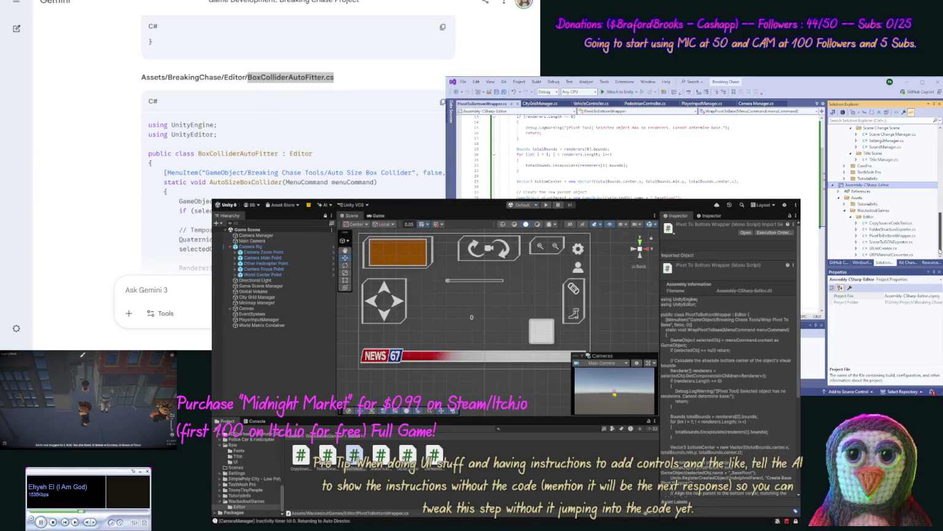
pyautogui.click(867, 217)
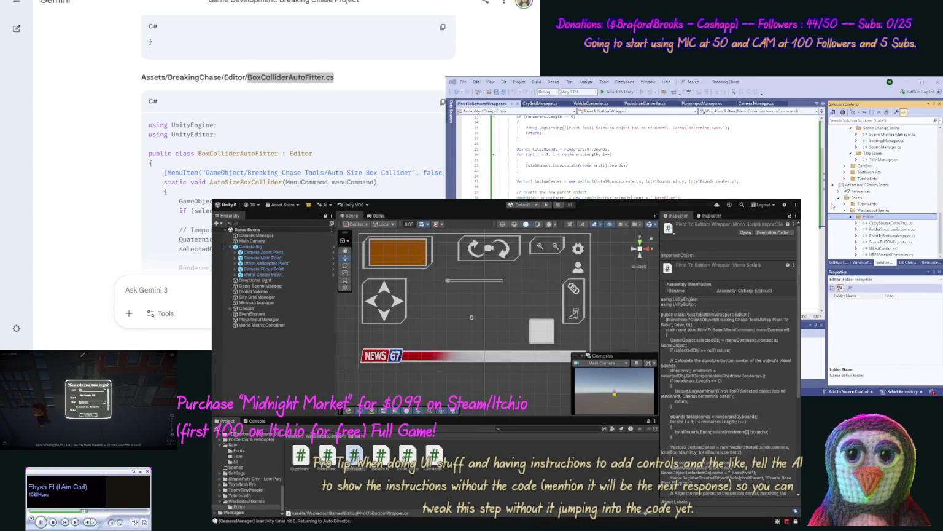
pyautogui.press('Return')
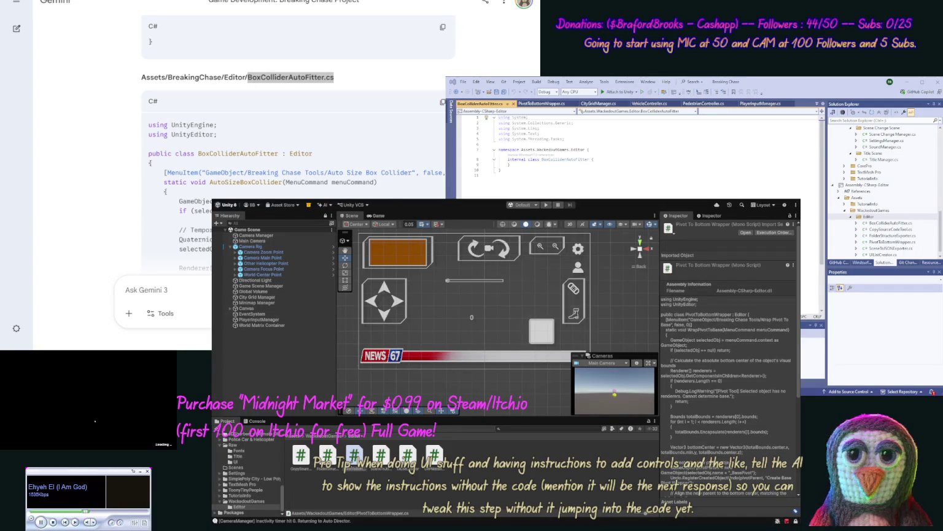
# - Paste Gemini's box collider auto-fitter code into BoxColliderAutoFitter.cs and save
pyautogui.click(51, 194)
pyautogui.click(443, 102)
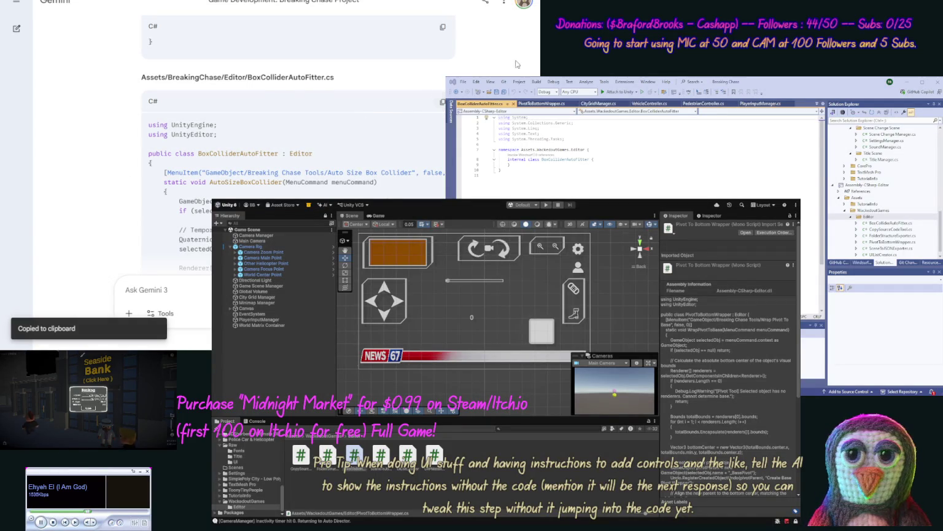
pyautogui.click(769, 161)
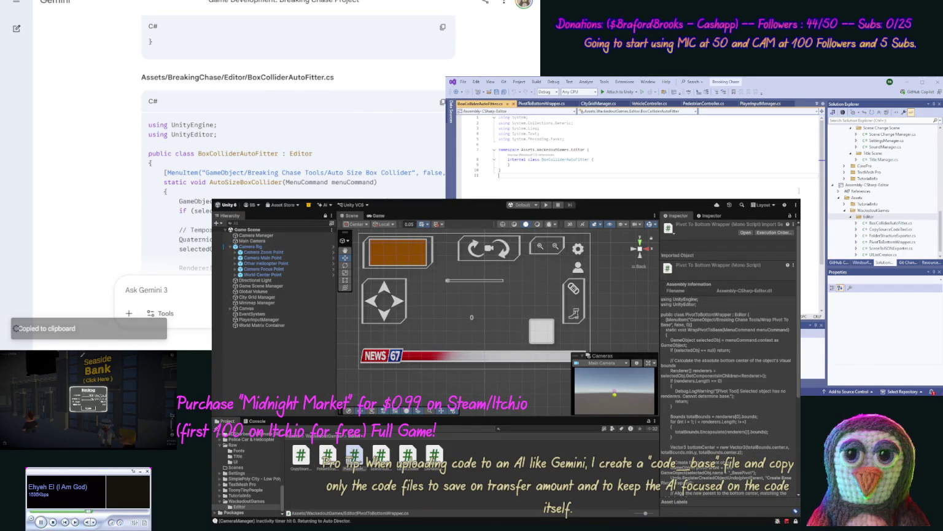
pyautogui.hotkey('ctrl', 'a')
pyautogui.hotkey('ctrl', 'v')
pyautogui.hotkey('ctrl', 's')
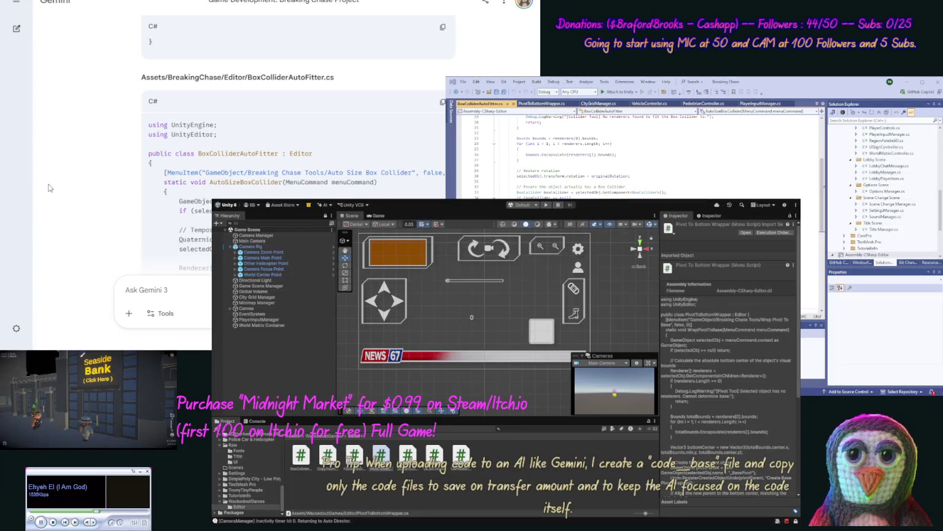
# - Select the CapsuleColliderAutoFitter.cs file name in Gemini's reply
pyautogui.scroll(-15, 102, 151)
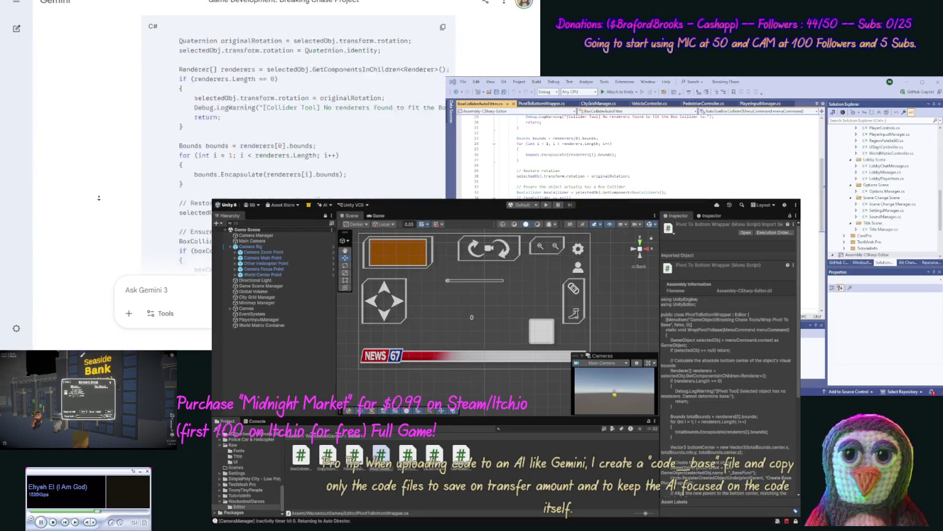
pyautogui.scroll(1, 221, 117)
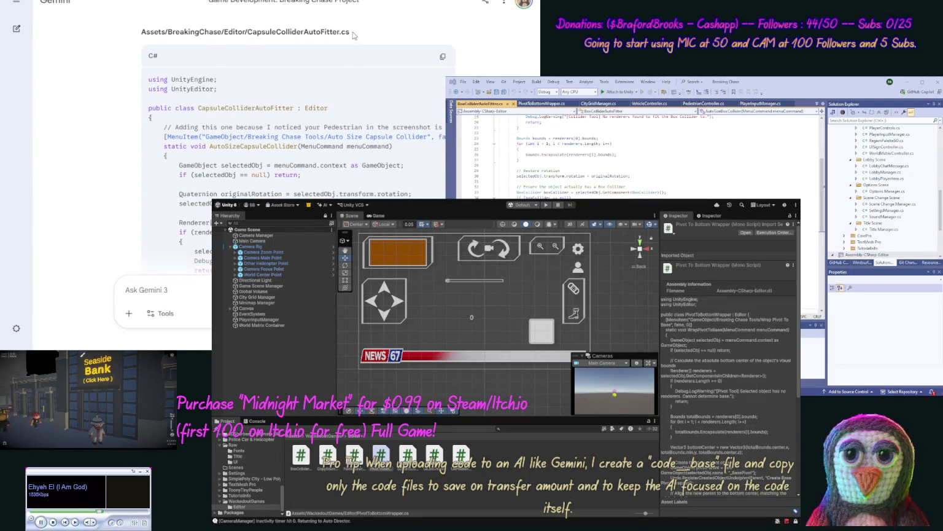
pyautogui.moveTo(347, 32); pyautogui.dragTo(266, 32)
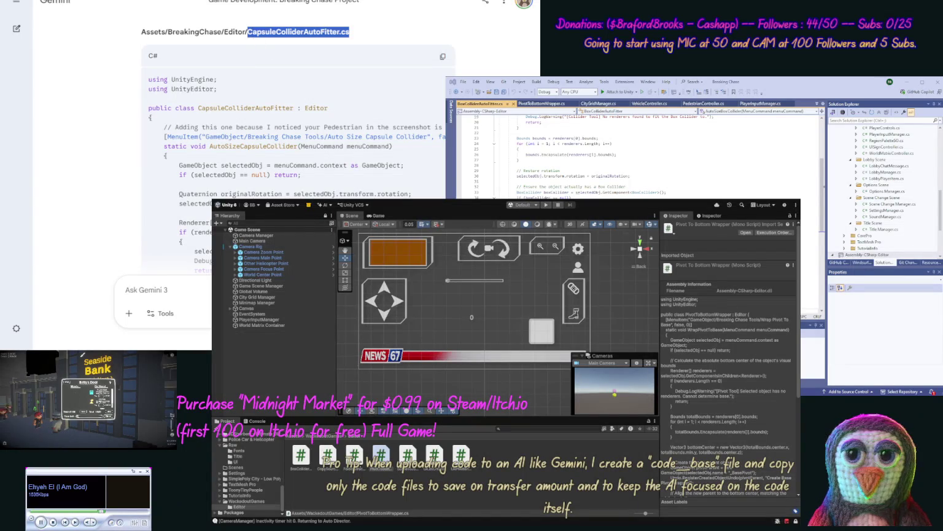
# - Add a CapsuleColliderAutoFitter.cs file to the Editor folder in Solution Explorer
pyautogui.hotkey('alt', 'Tab')
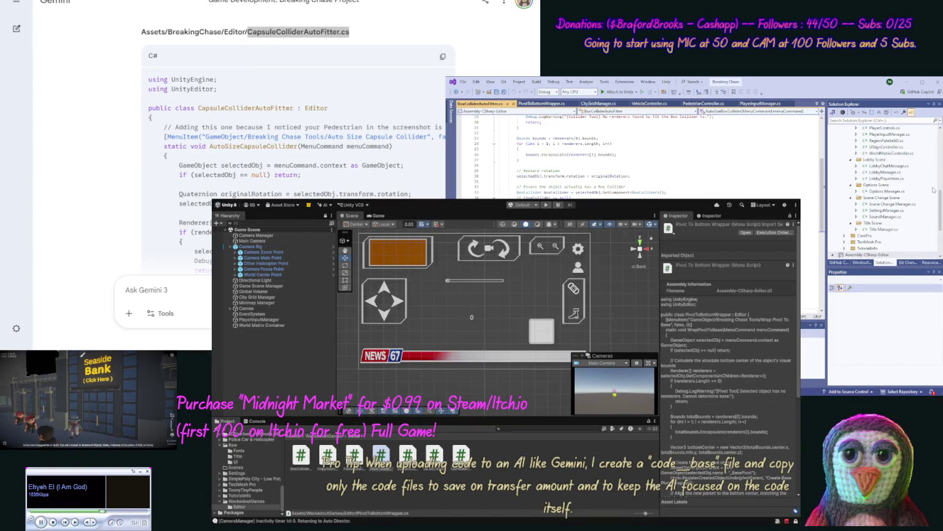
pyautogui.moveTo(939, 203); pyautogui.dragTo(938, 230)
pyautogui.click(881, 210)
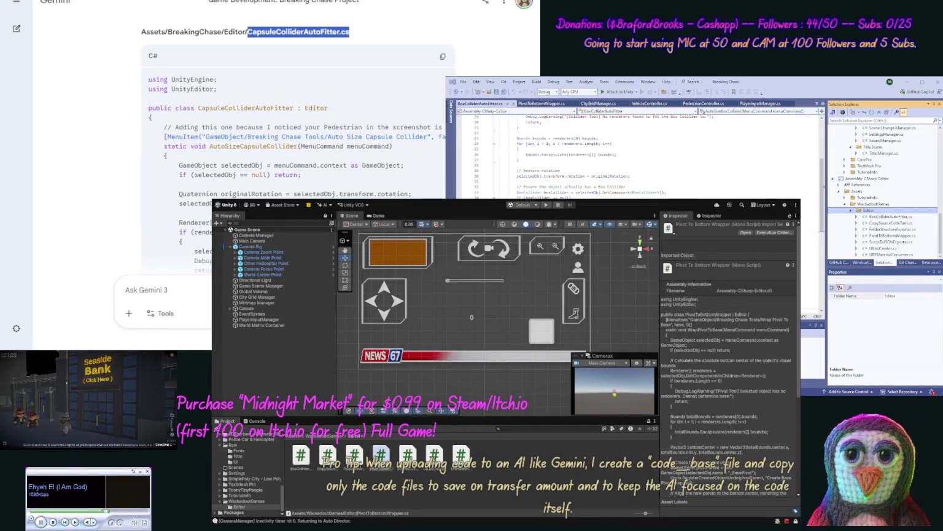
# - Replace the CapsuleColliderAutoFitter.cs stub with Gemini's capsule collider code and save
pyautogui.click(443, 56)
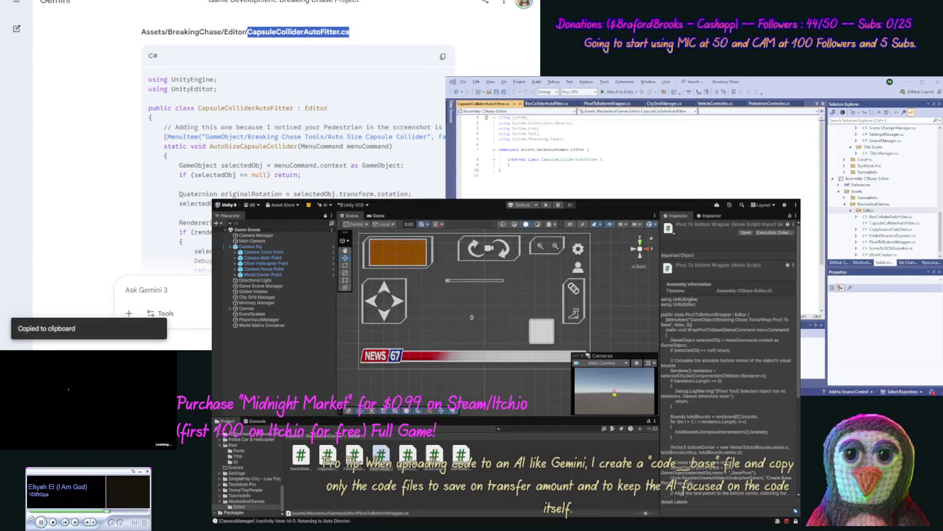
pyautogui.click(809, 193)
pyautogui.hotkey('ctrl', 'a')
pyautogui.hotkey('ctrl', 'v')
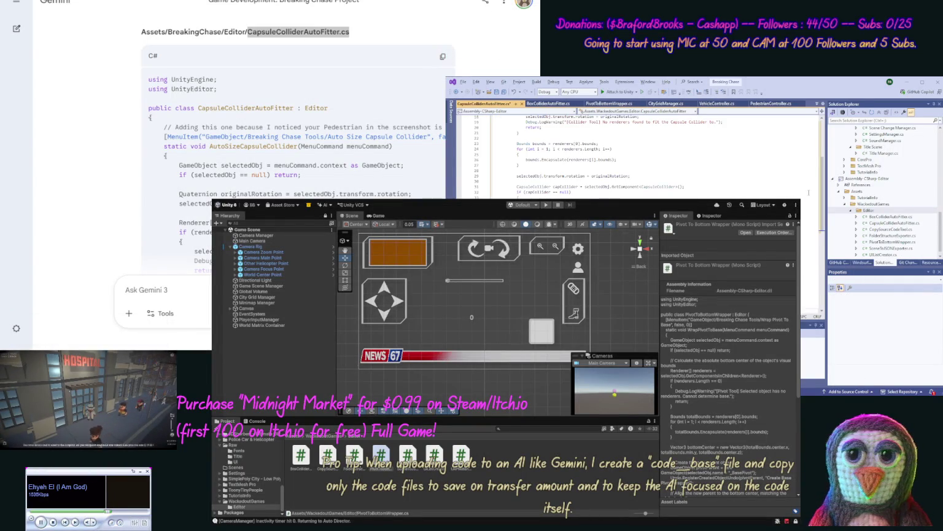
pyautogui.hotkey('alt', 'Tab')
pyautogui.scroll(-10, 108, 158)
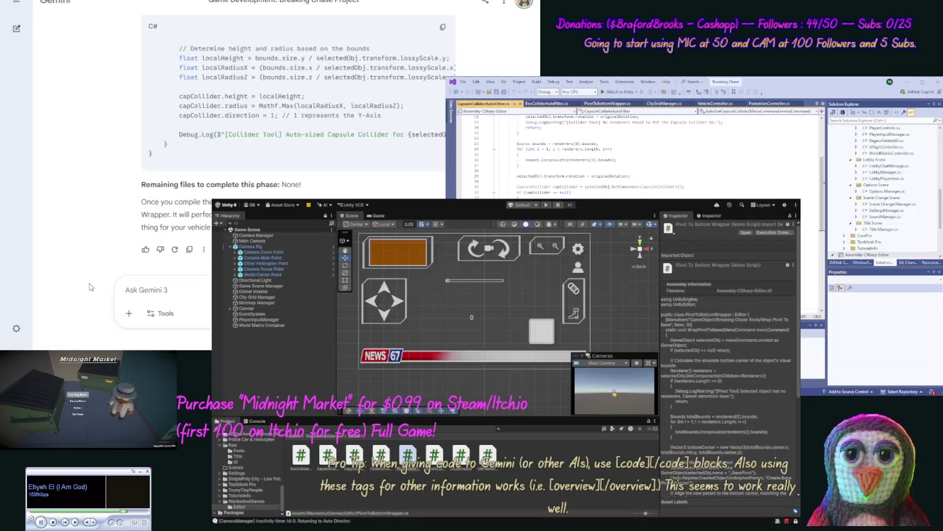
pyautogui.moveTo(282, 497); pyautogui.dragTo(281, 465)
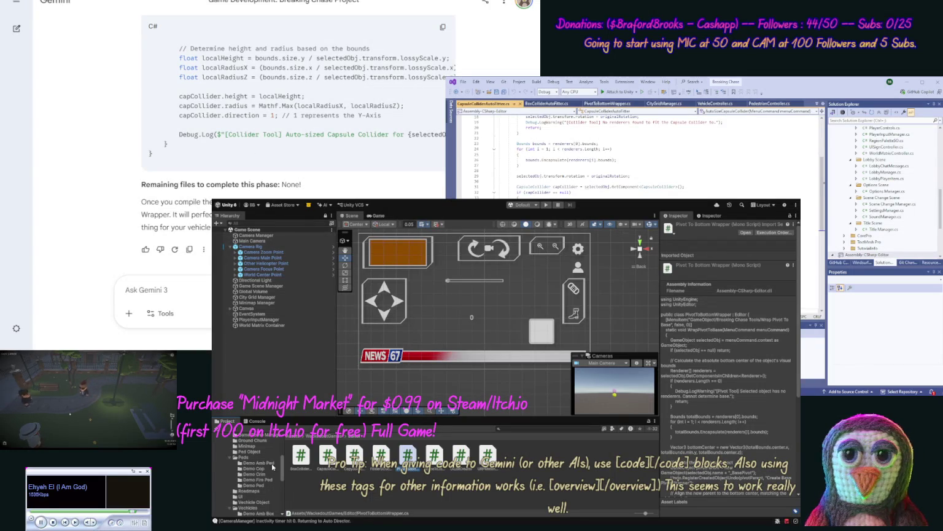
# - Open the Demo Amb Ped Object Variant prefab and inspect Ped Shape's collider and Mesh Renderer
pyautogui.click(276, 463)
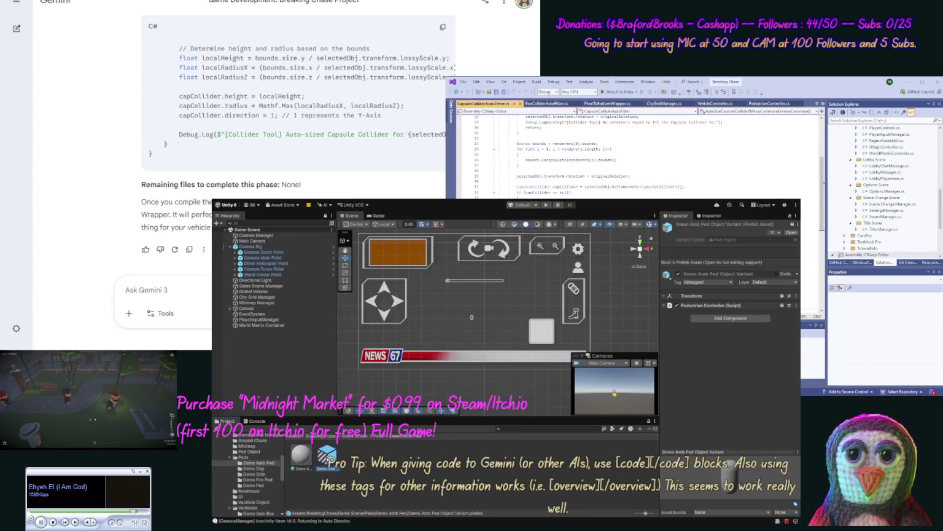
pyautogui.doubleClick(327, 456)
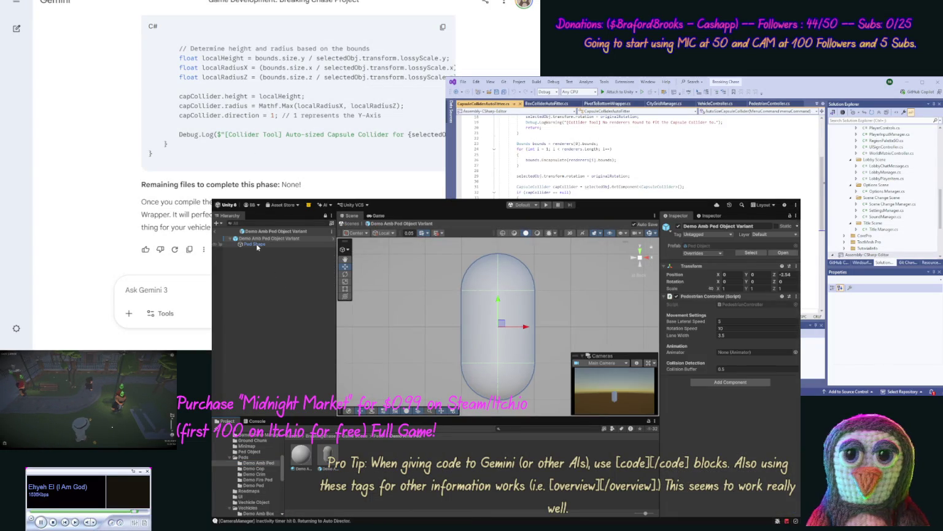
pyautogui.click(256, 244)
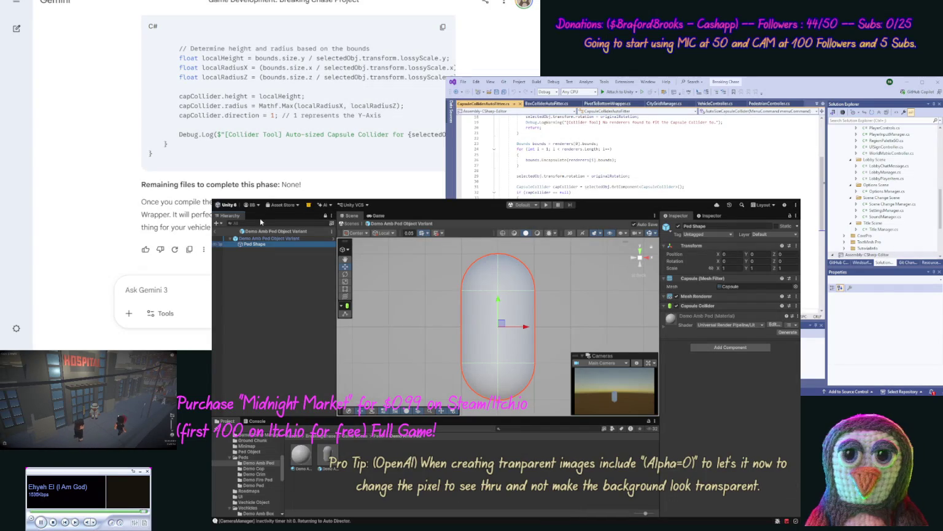
pyautogui.click(670, 296)
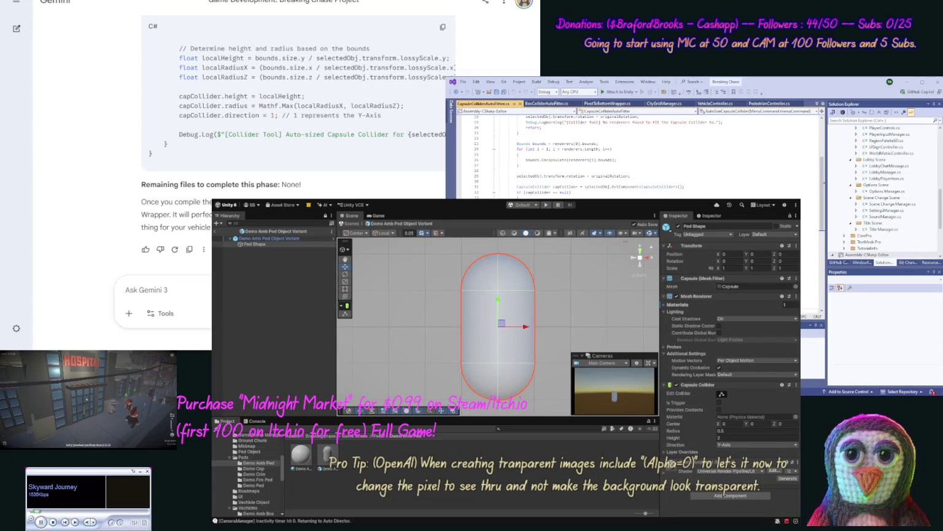
# - Clear the Console log and select the Ped Shape capsule for re-pivoting
pyautogui.click(411, 199)
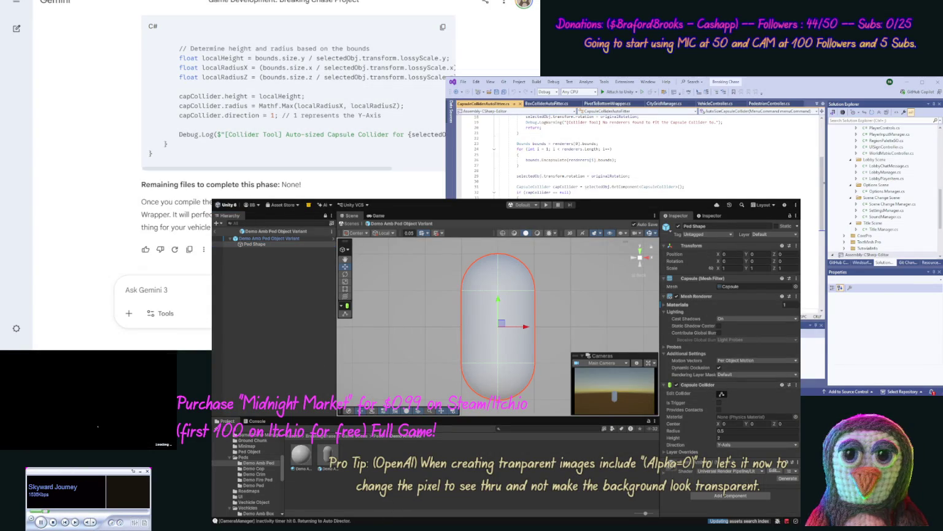
pyautogui.click(264, 422)
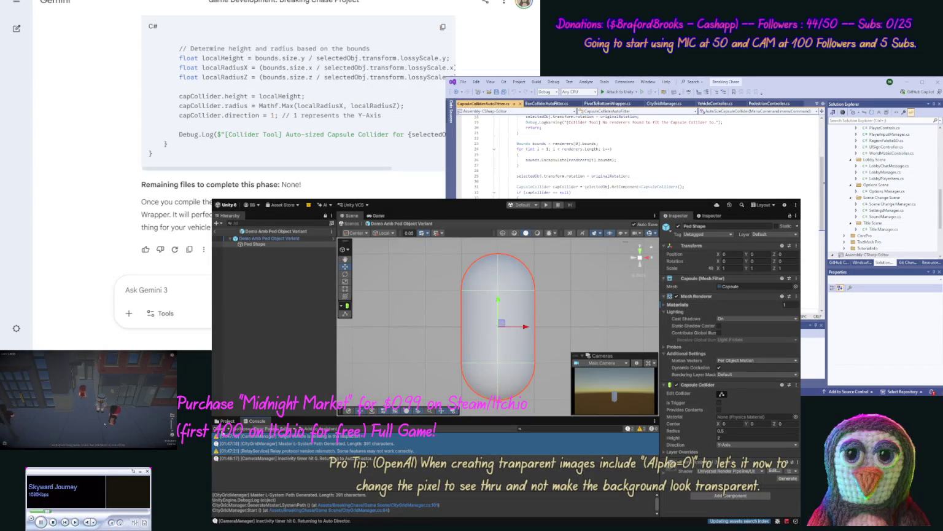
pyautogui.click(218, 428)
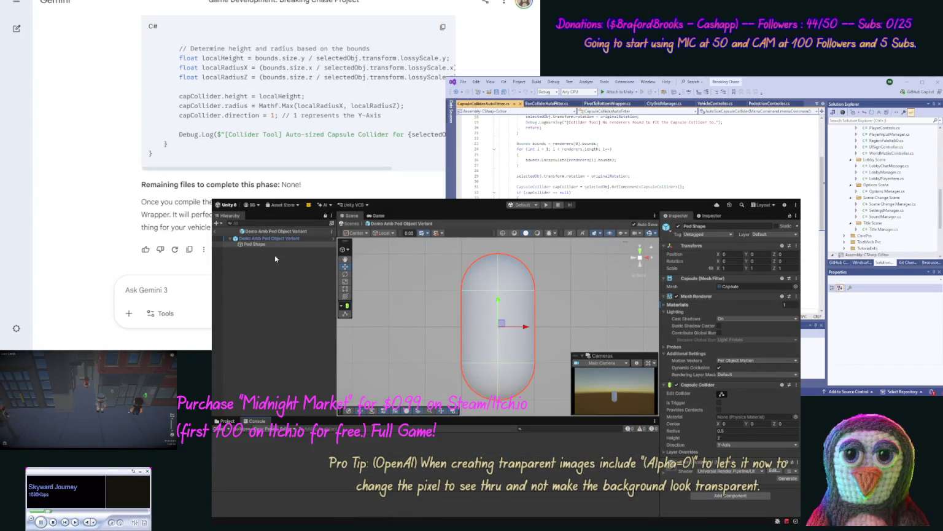
pyautogui.click(253, 245)
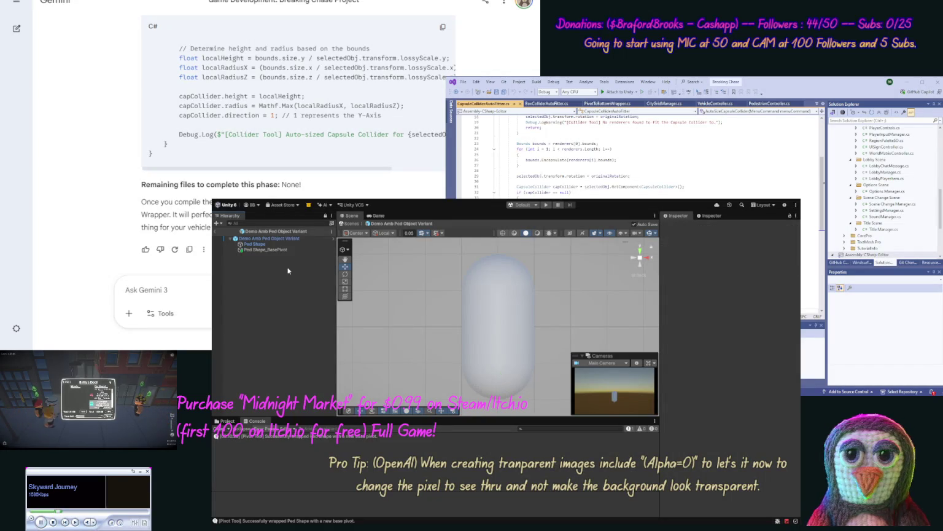
# - Undo the pivot wrap, then drag Ped Shape_BasePivot above Ped Shape in the Hierarchy
pyautogui.click(277, 249)
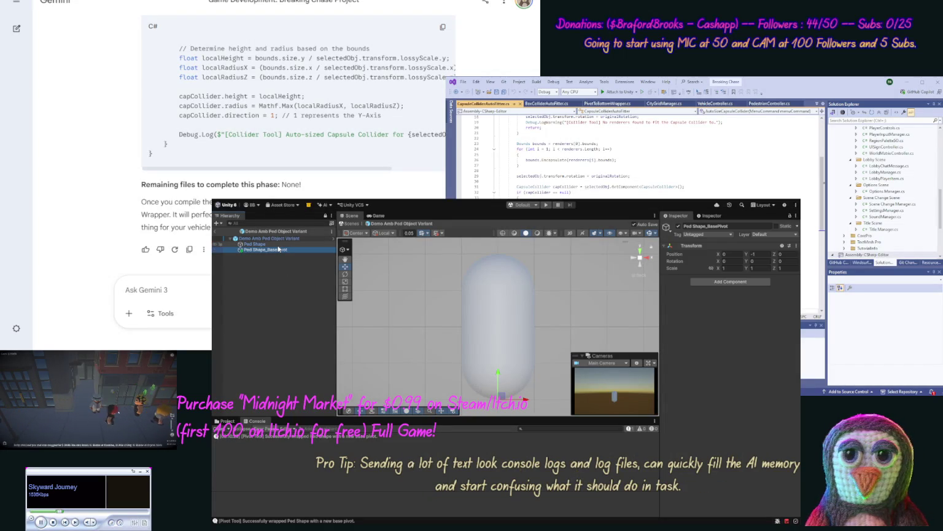
pyautogui.press('Up')
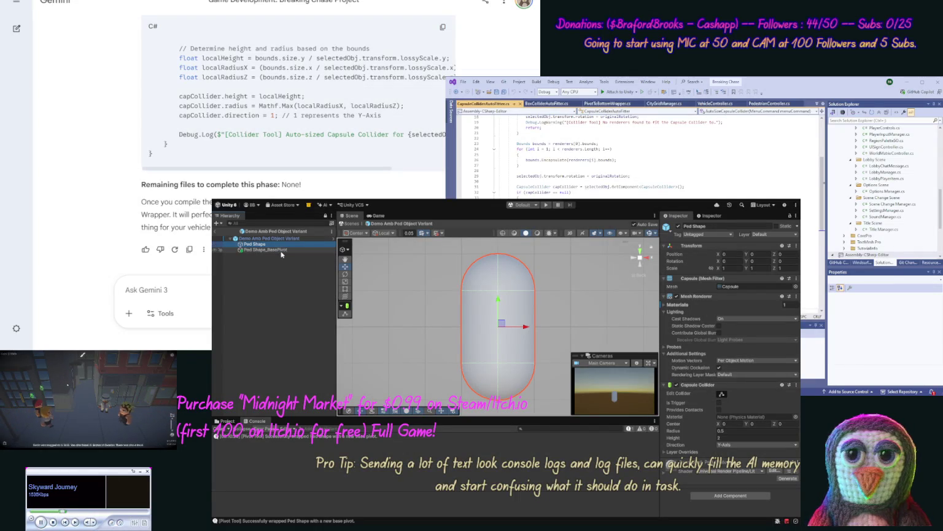
pyautogui.click(281, 251)
pyautogui.hotkey('ctrl', 'z')
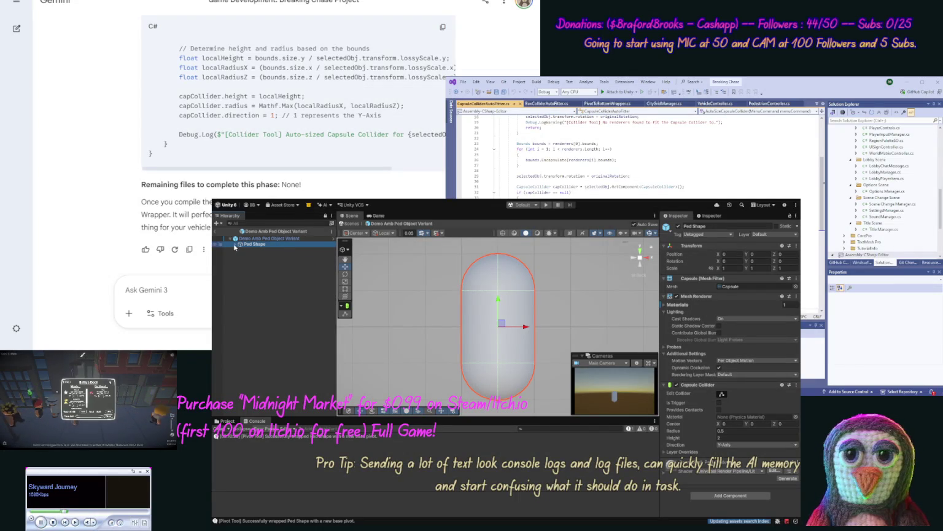
pyautogui.click(237, 245)
pyautogui.click(261, 250)
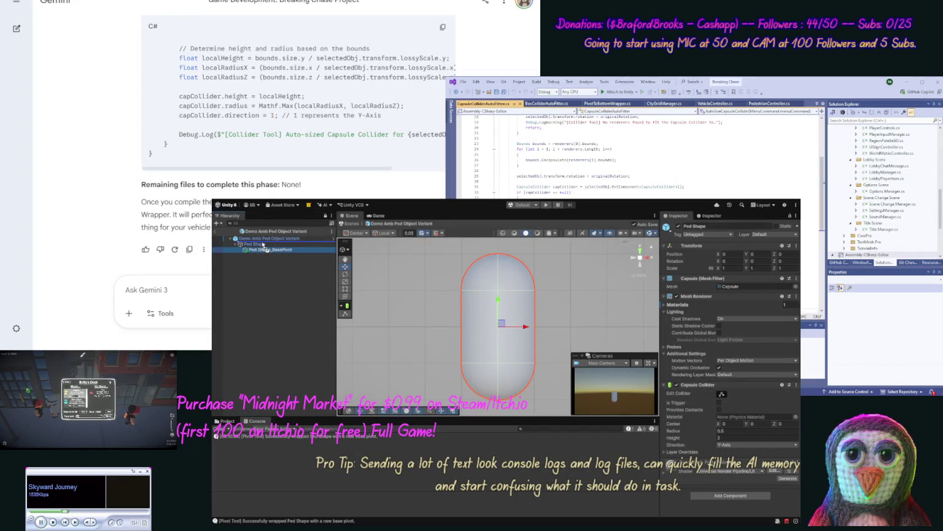
pyautogui.moveTo(263, 245); pyautogui.dragTo(263, 244)
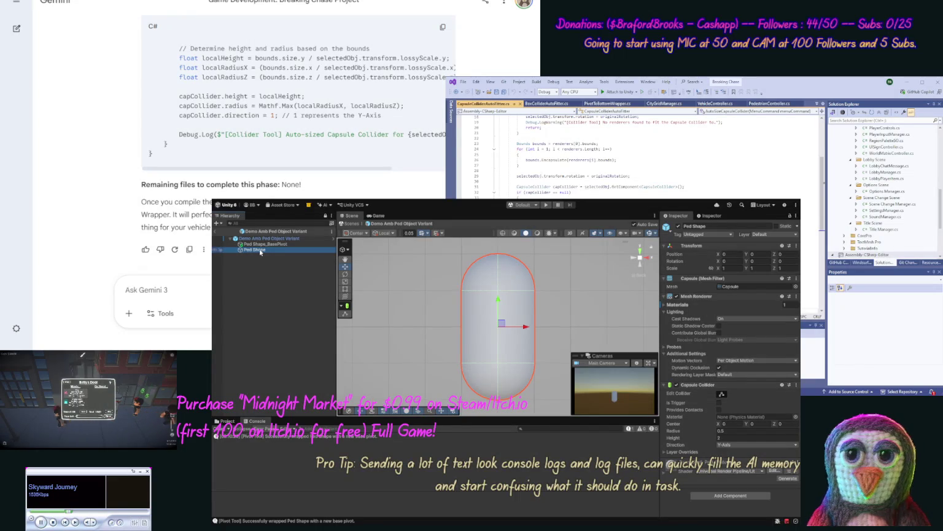
pyautogui.click(257, 422)
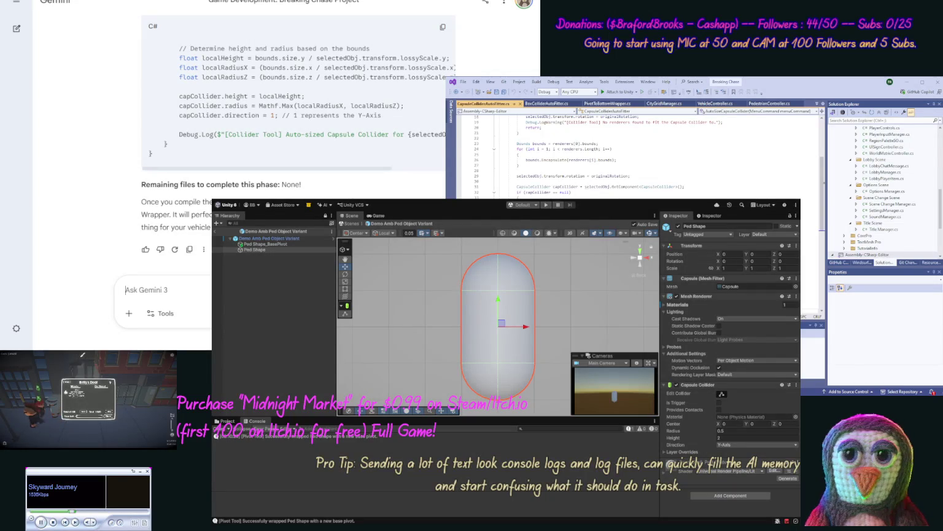
# - Tell Gemini the tool makes a new object instead of moving the pivot, and read its reply
pyautogui.write('IT make')
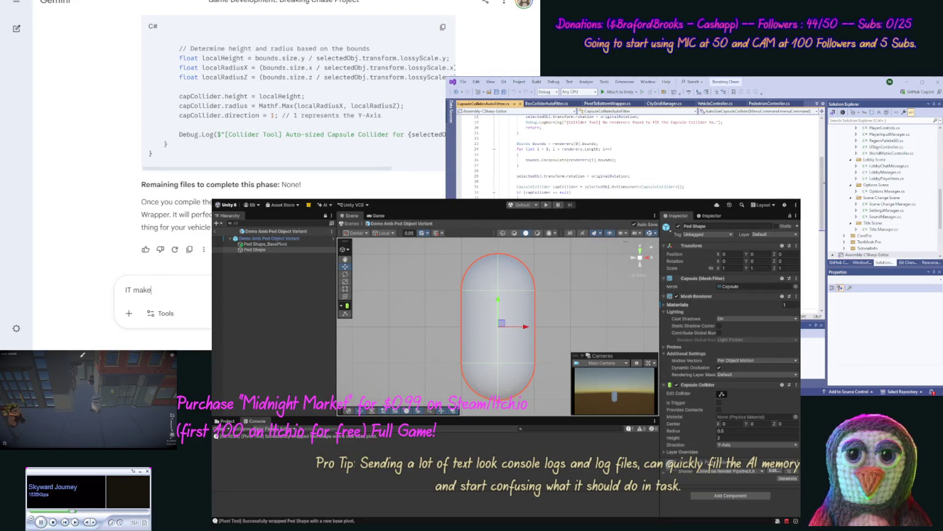
pyautogui.write('s a new game obje')
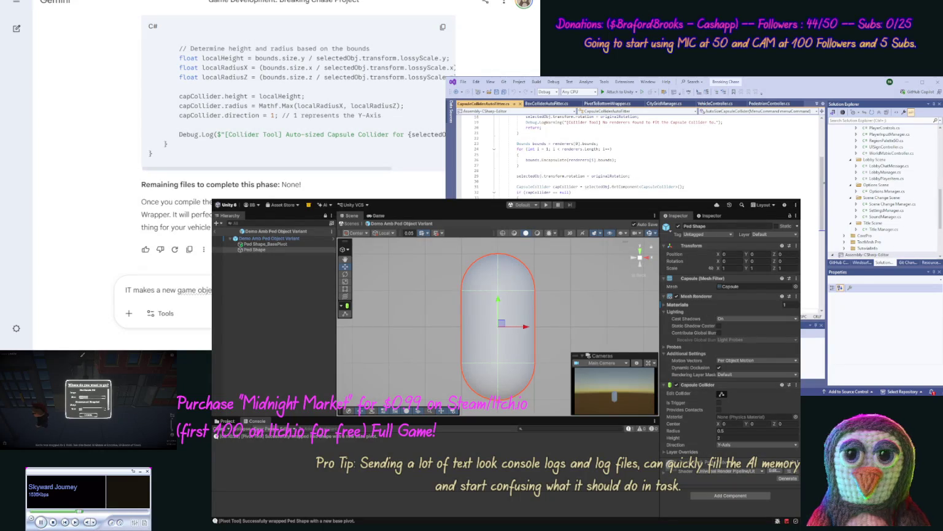
pyautogui.press('Return')
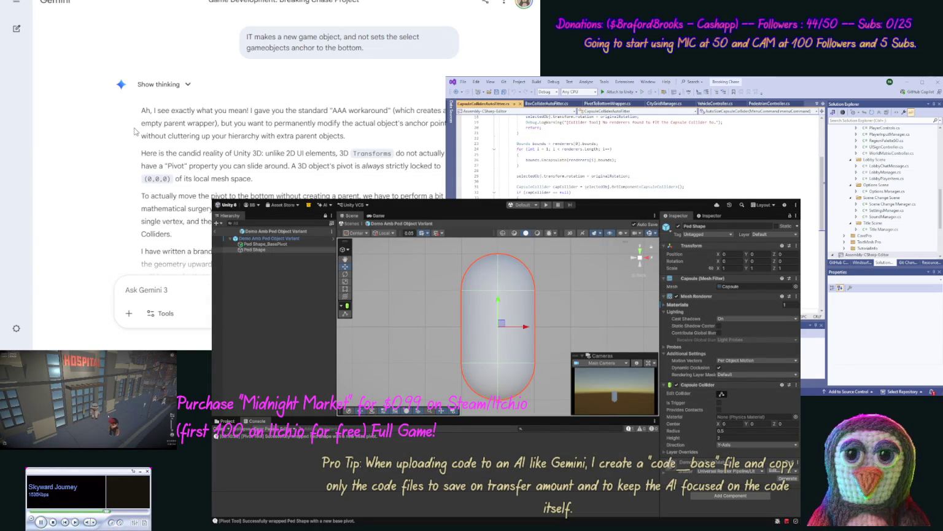
pyautogui.scroll(2, 169, 166)
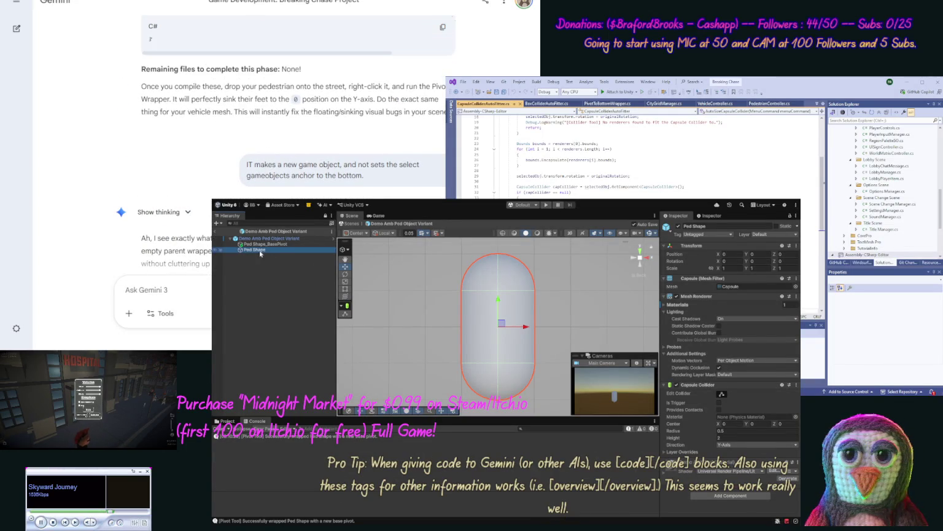
# - Remove the Ped Shape_BasePivot wrapper from Demo Amb Ped, leaving Ped Shape directly under the root, and exit Prefab Mode
pyautogui.moveTo(272, 254); pyautogui.dragTo(261, 246)
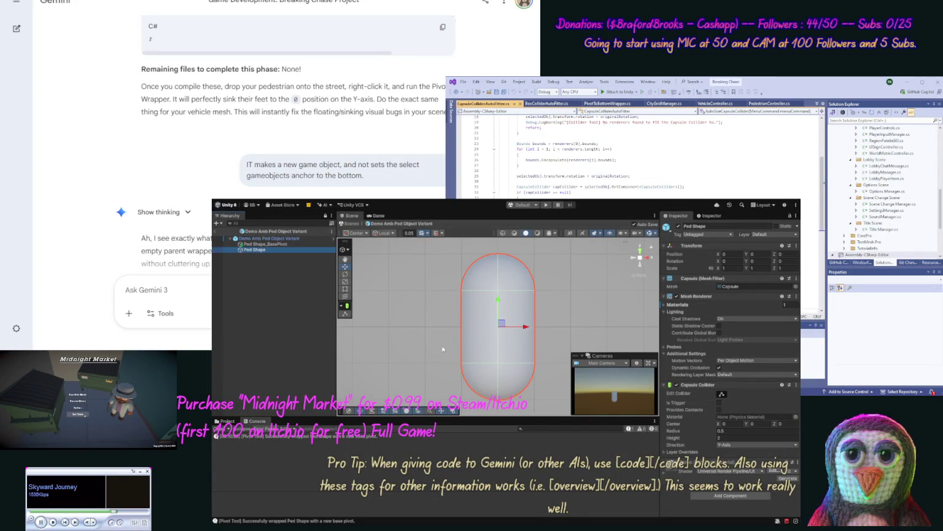
pyautogui.click(272, 245)
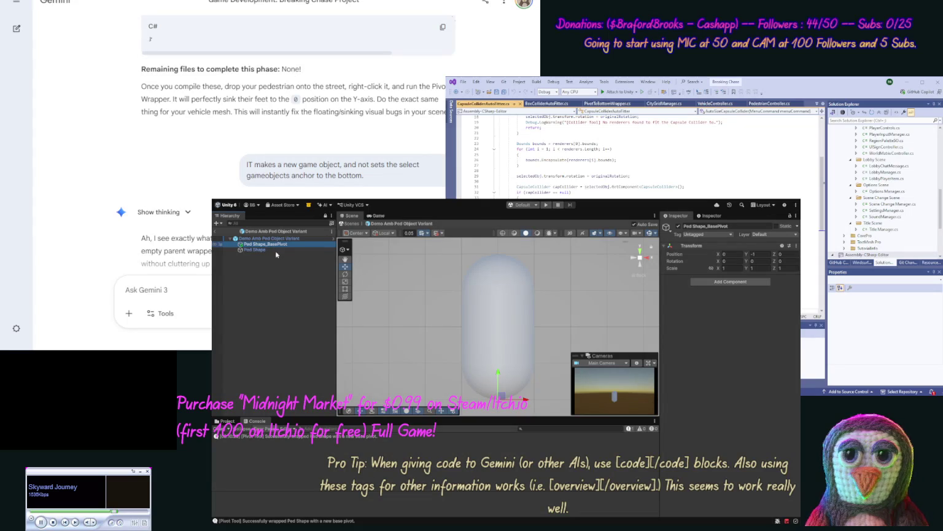
pyautogui.hotkey('ctrl', 'z')
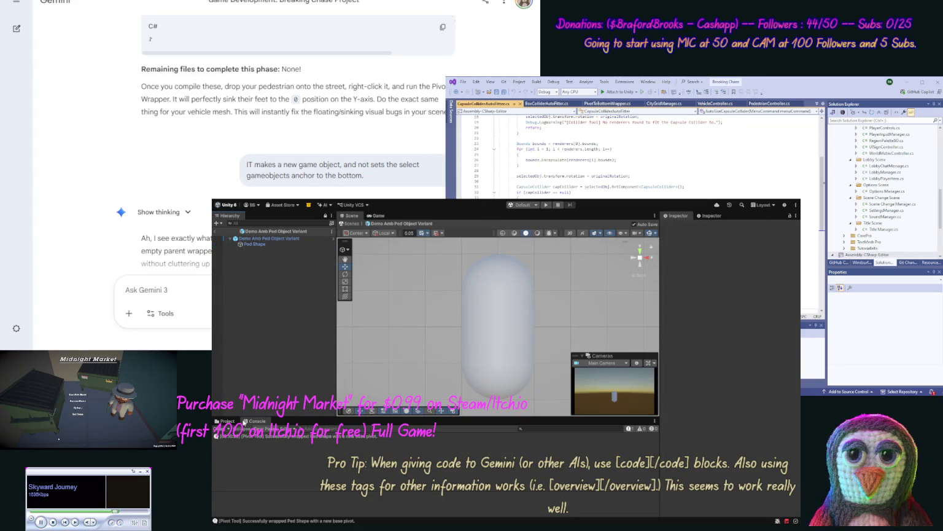
pyautogui.click(215, 231)
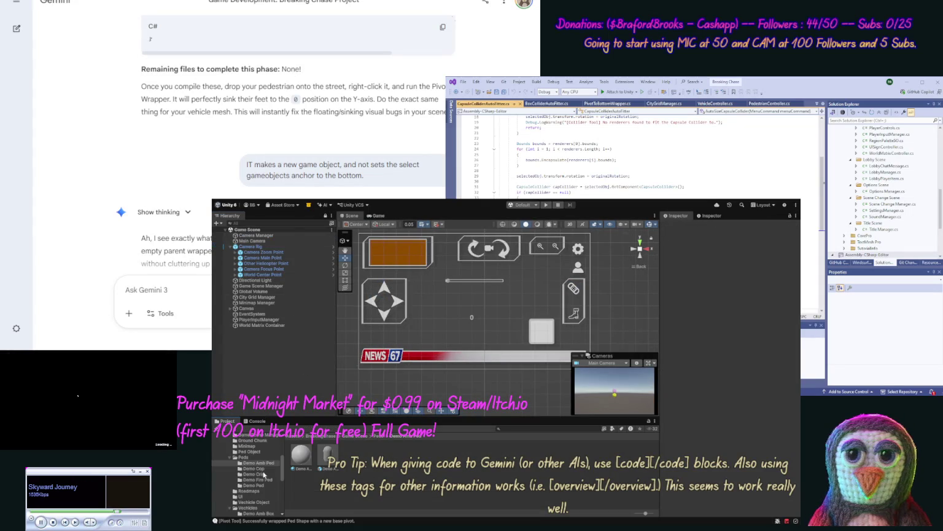
# - On the base Ped Object prefab, wrap Ped Shape in a new Ped Shape_BasePivot parent
pyautogui.click(257, 452)
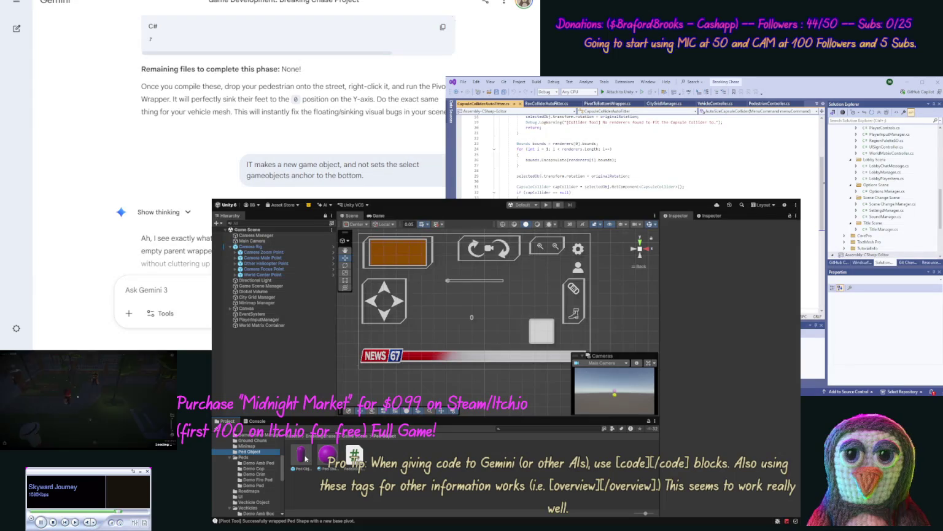
pyautogui.doubleClick(302, 454)
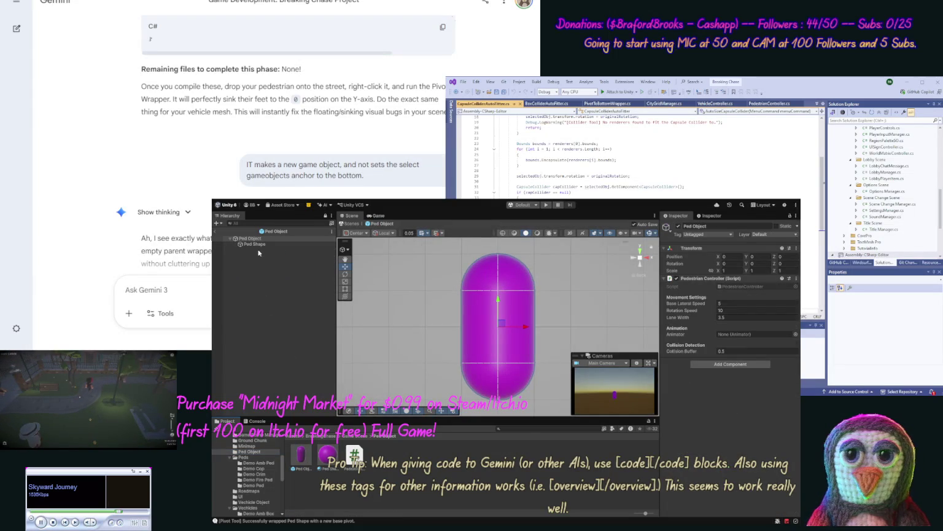
pyautogui.click(257, 245)
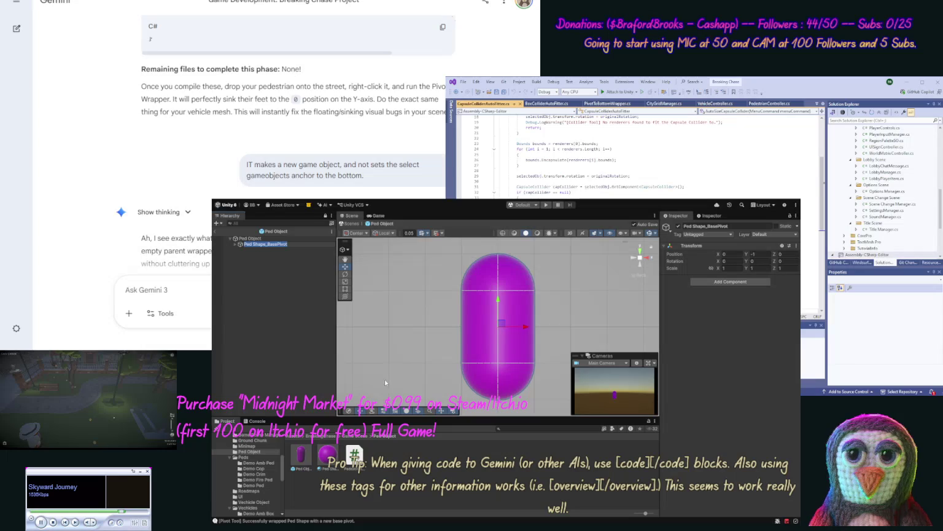
pyautogui.click(261, 271)
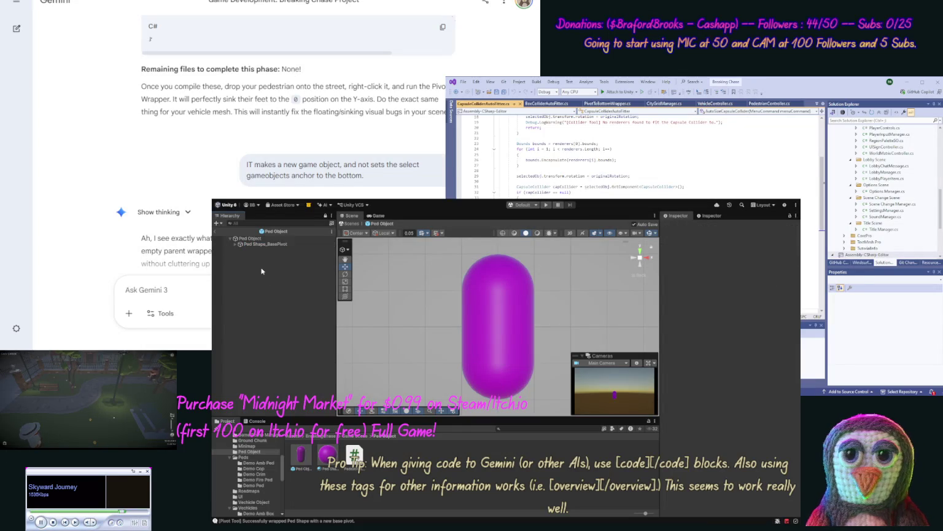
pyautogui.click(234, 244)
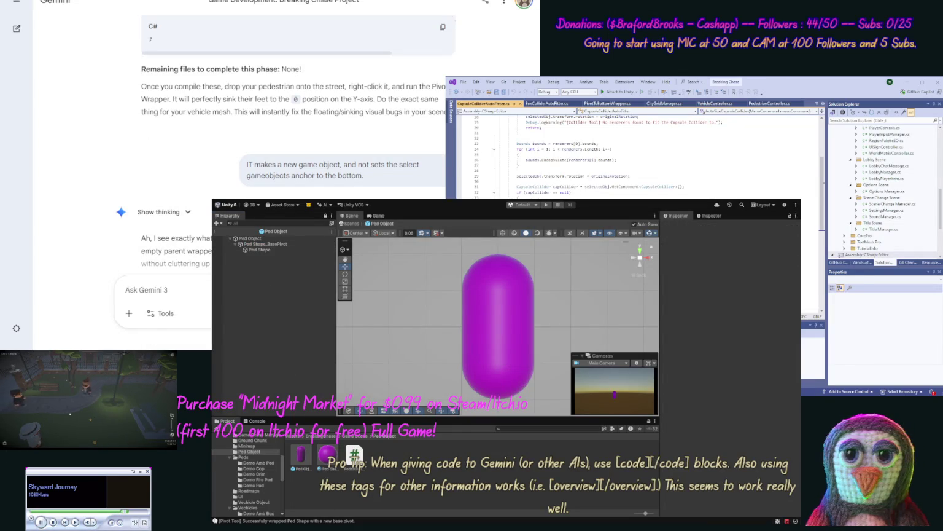
pyautogui.click(258, 462)
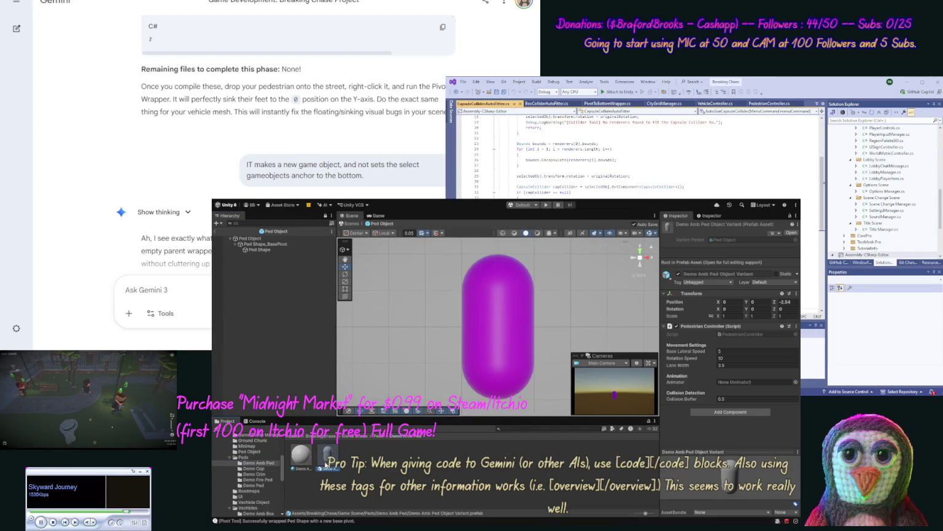
pyautogui.doubleClick(326, 465)
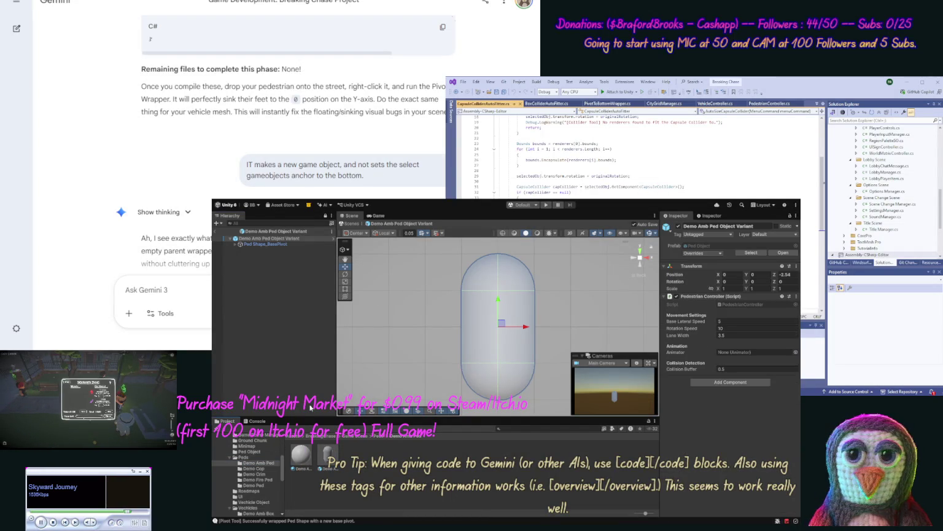
# - Change the Demo Amb Ped Object Variant root's Transform Position Z from -2.54 to 0
pyautogui.click(234, 244)
pyautogui.click(246, 250)
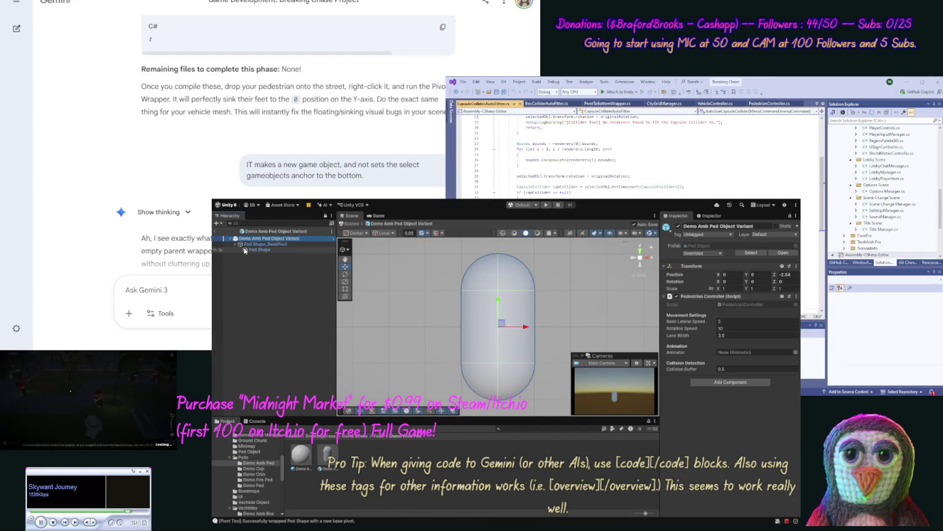
pyautogui.click(252, 244)
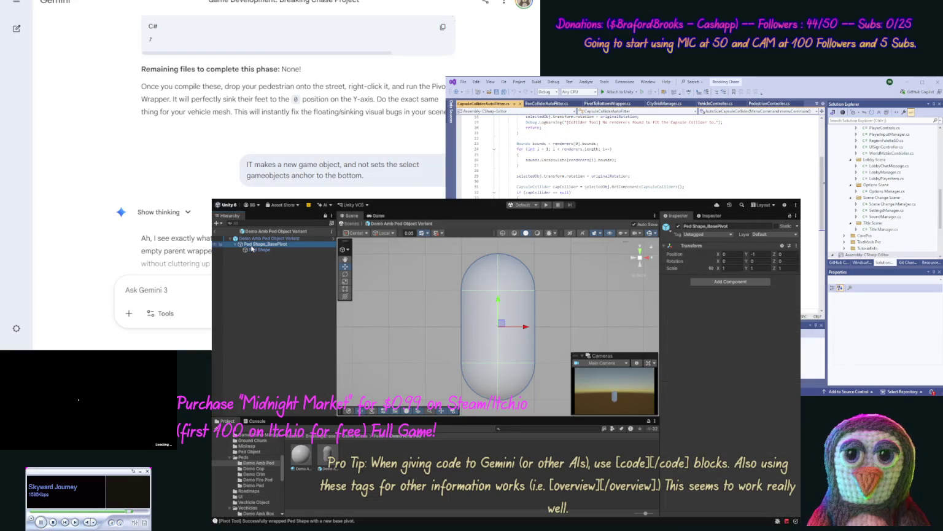
pyautogui.click(254, 238)
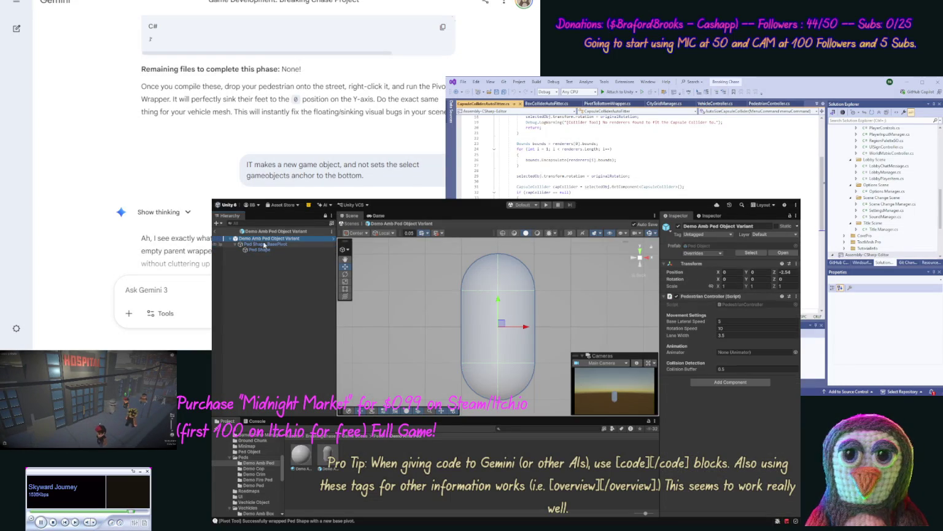
pyautogui.click(786, 272)
pyautogui.write('0')
pyautogui.click(755, 272)
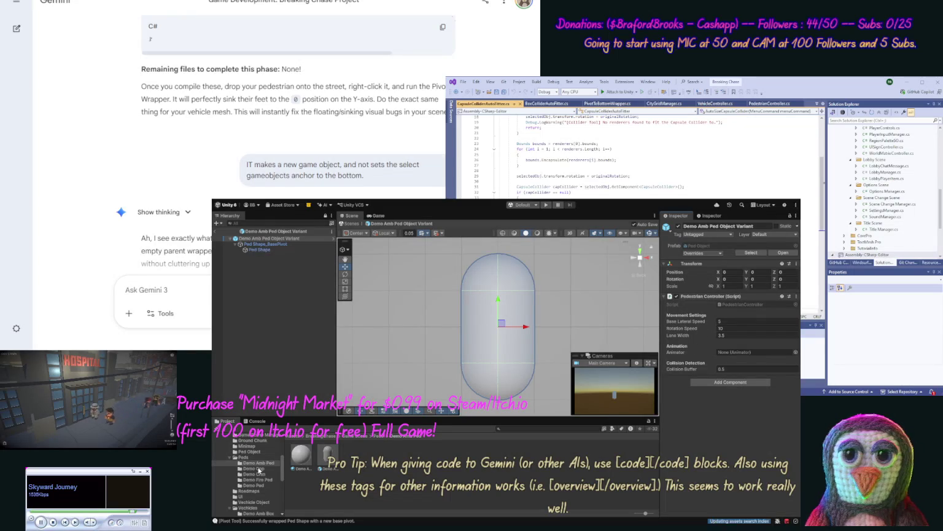
pyautogui.click(257, 468)
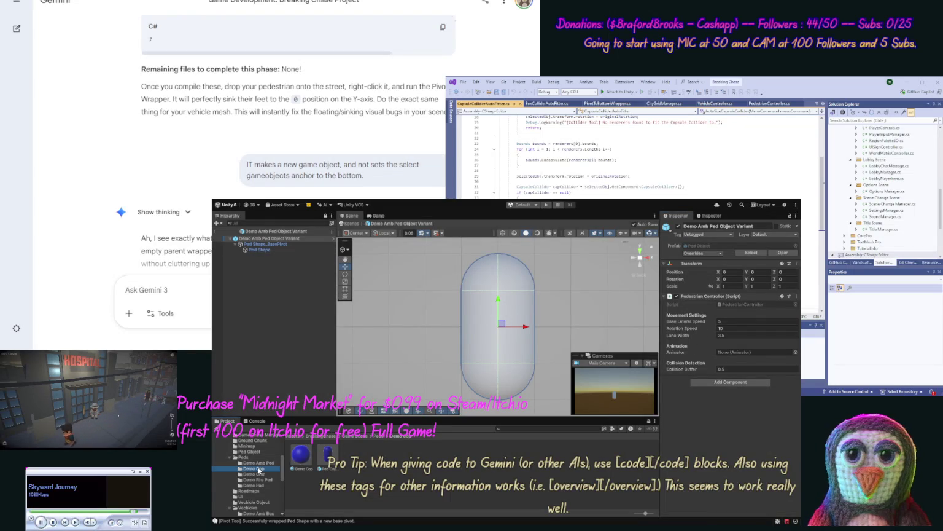
pyautogui.doubleClick(328, 456)
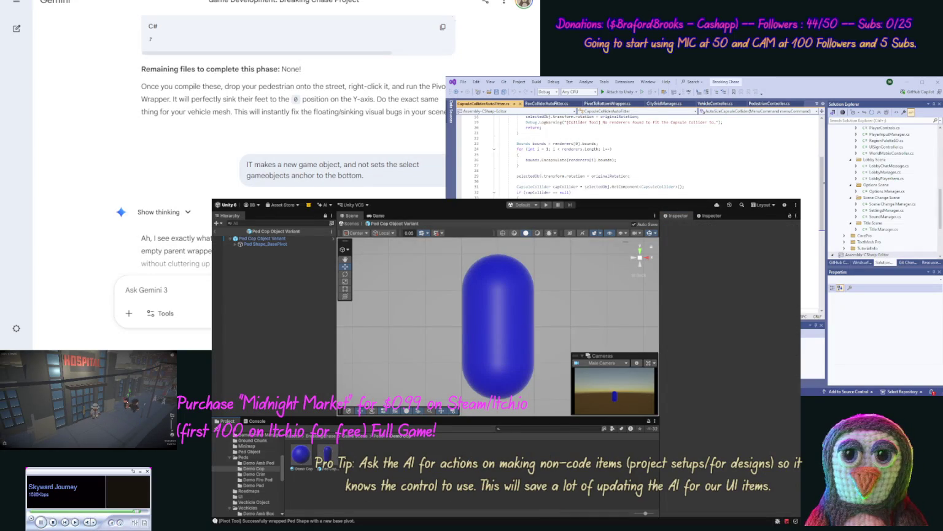
# - Open the Ped Object prefab and inspect the Ped Shape_BasePivot wrapper and Ped Shape capsule
pyautogui.click(253, 451)
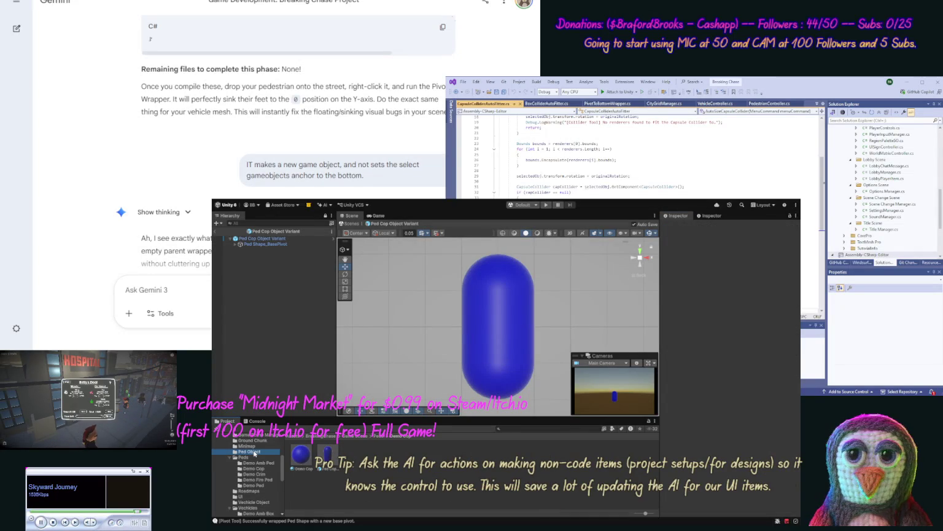
pyautogui.click(298, 453)
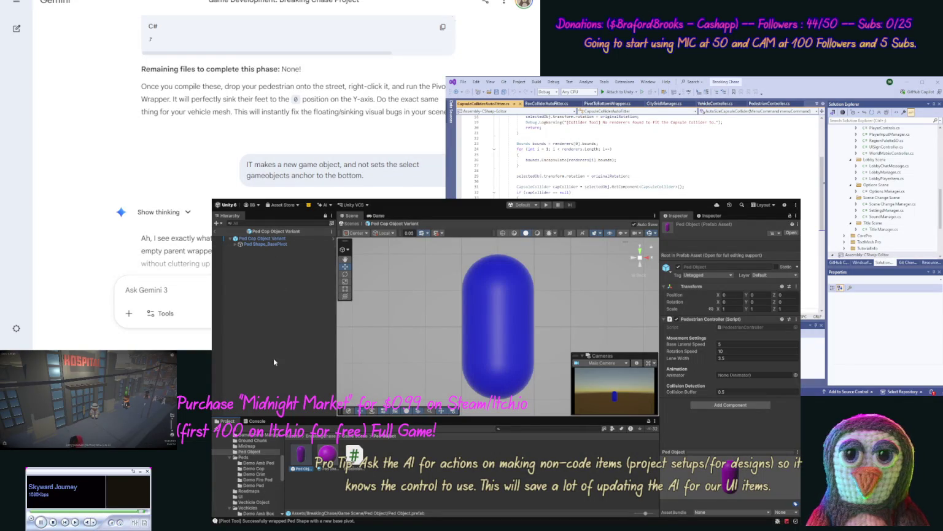
pyautogui.doubleClick(299, 458)
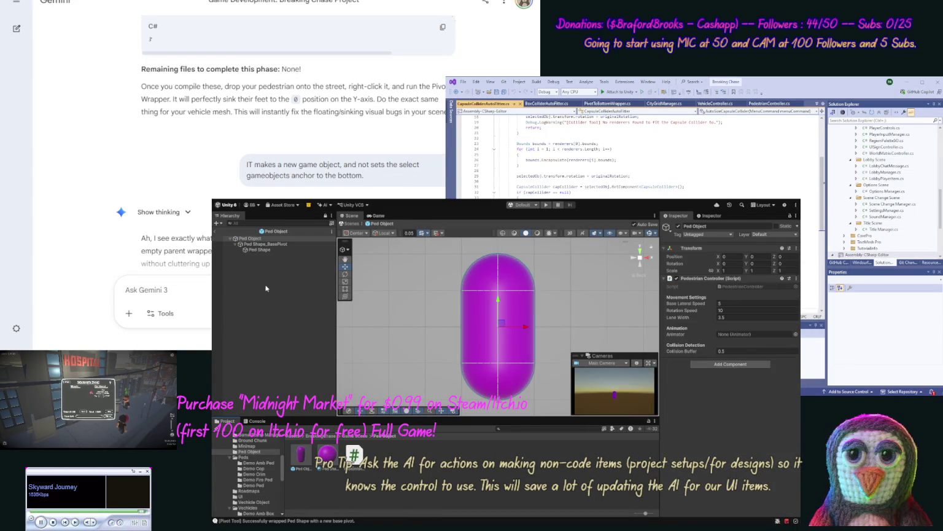
pyautogui.click(264, 244)
pyautogui.click(260, 250)
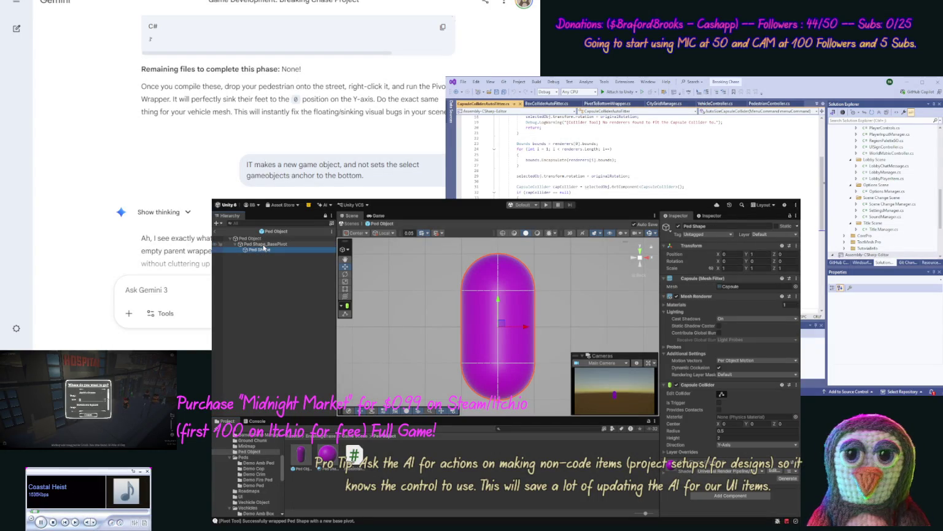
pyautogui.click(264, 245)
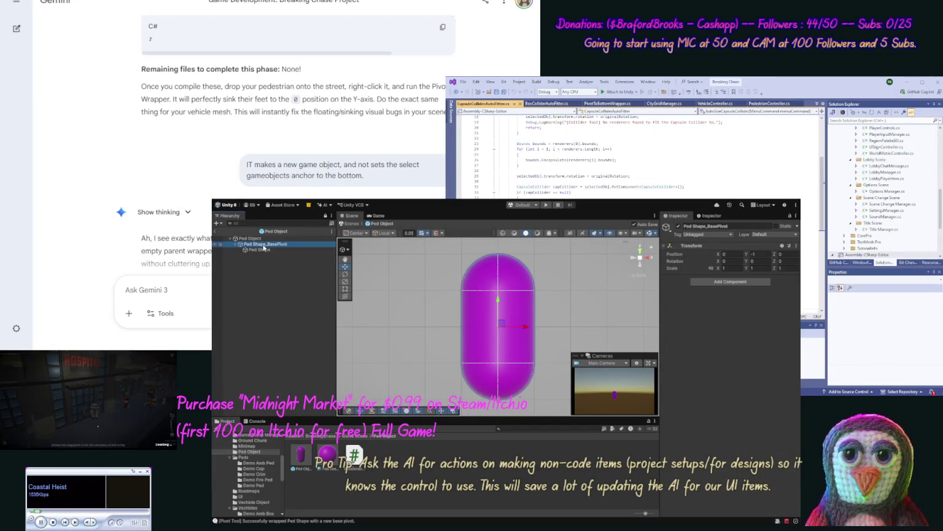
pyautogui.moveTo(467, 329); pyautogui.dragTo(477, 319)
pyautogui.click(274, 251)
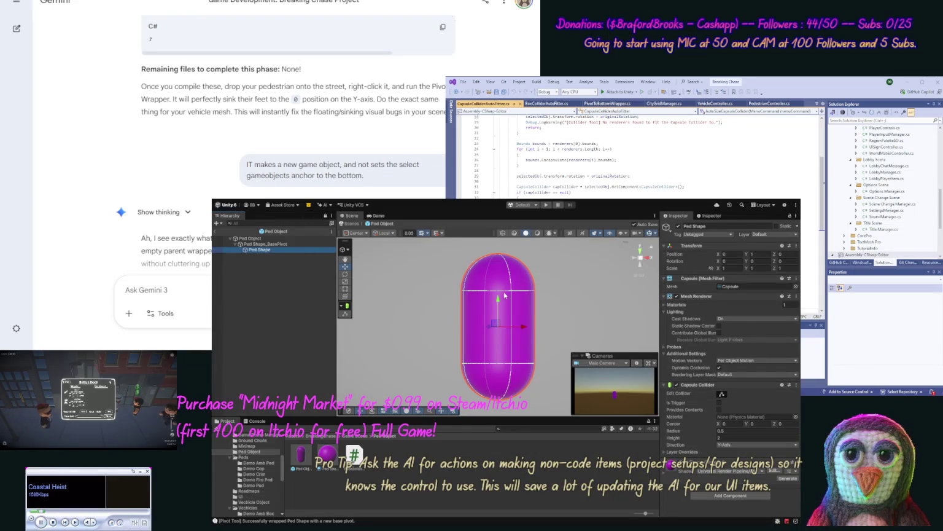
# - Lift the Ped Shape capsule to Y 1 above its base pivot and save, keeping the pivot's height
pyautogui.moveTo(499, 300); pyautogui.dragTo(490, 222)
pyautogui.hotkey('ctrl', 's')
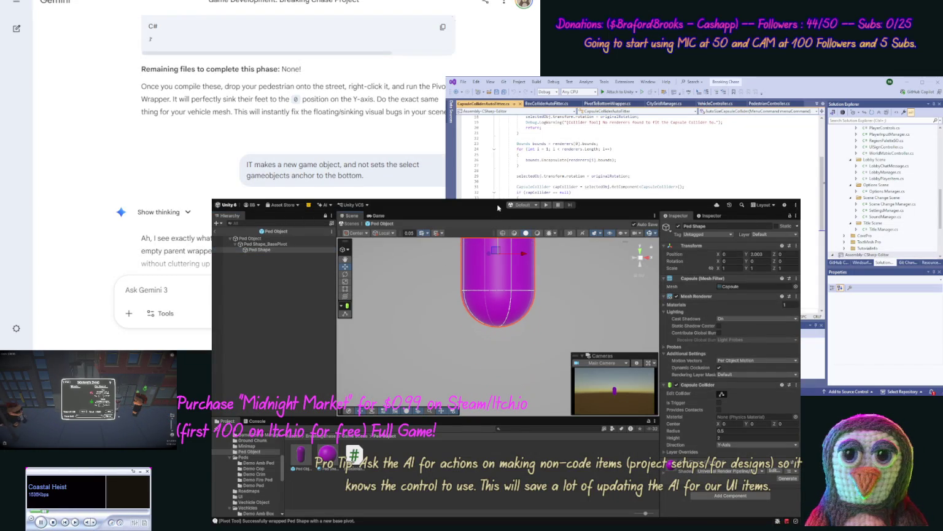
pyautogui.press('f')
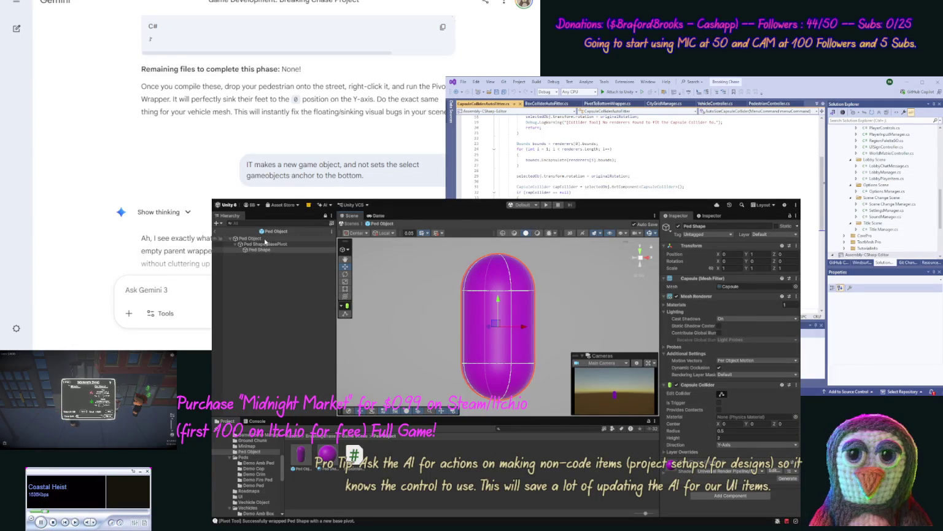
pyautogui.click(265, 244)
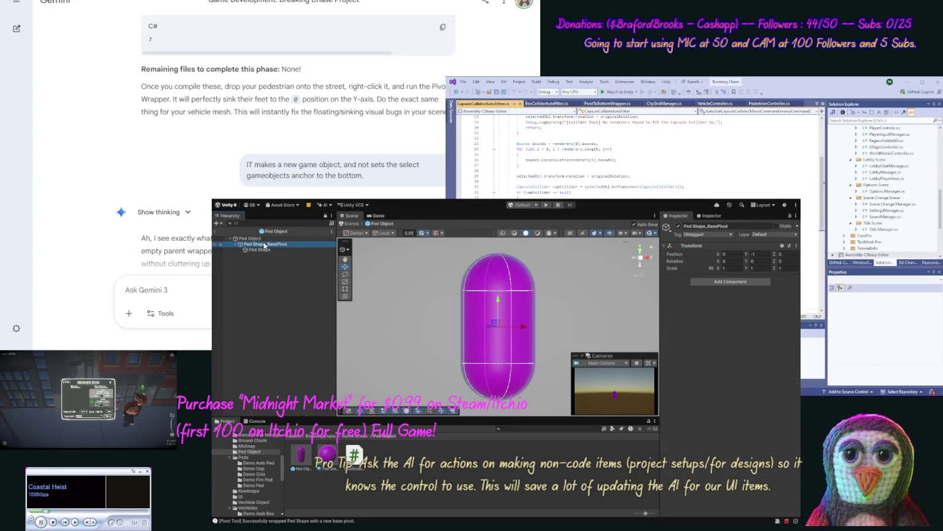
pyautogui.click(757, 253)
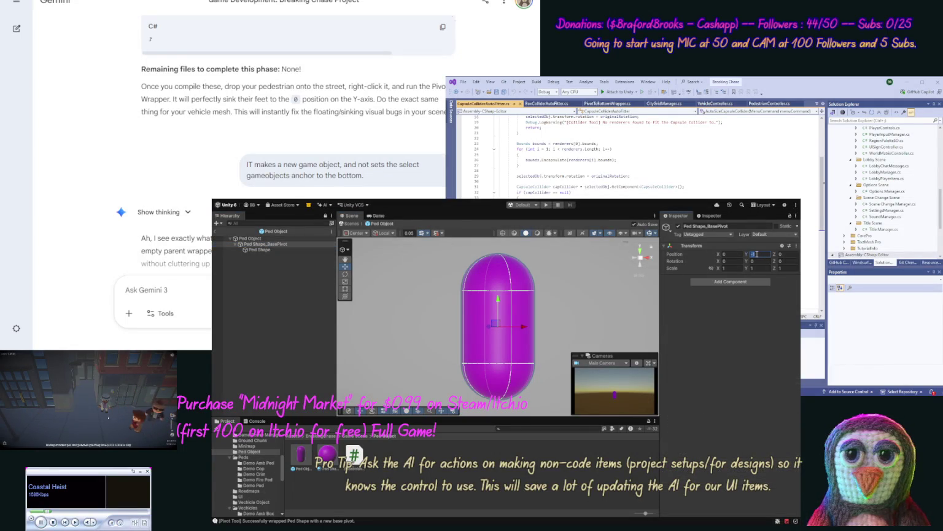
pyautogui.write('0')
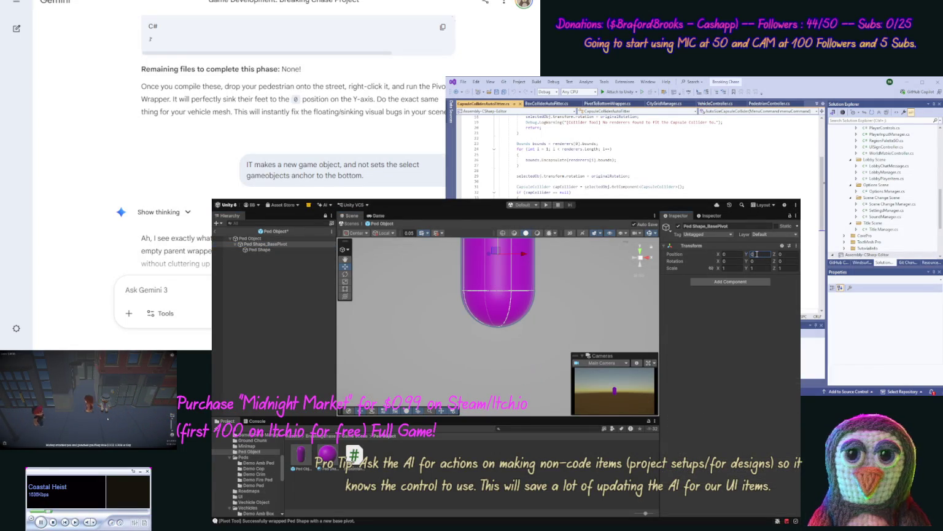
pyautogui.hotkey('ctrl', 'z')
pyautogui.hotkey('ctrl', 'z')
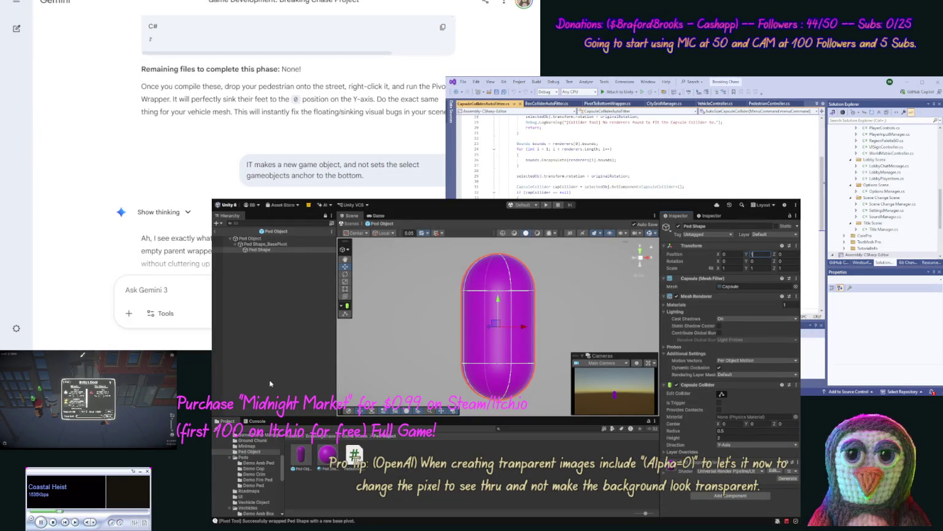
pyautogui.click(253, 468)
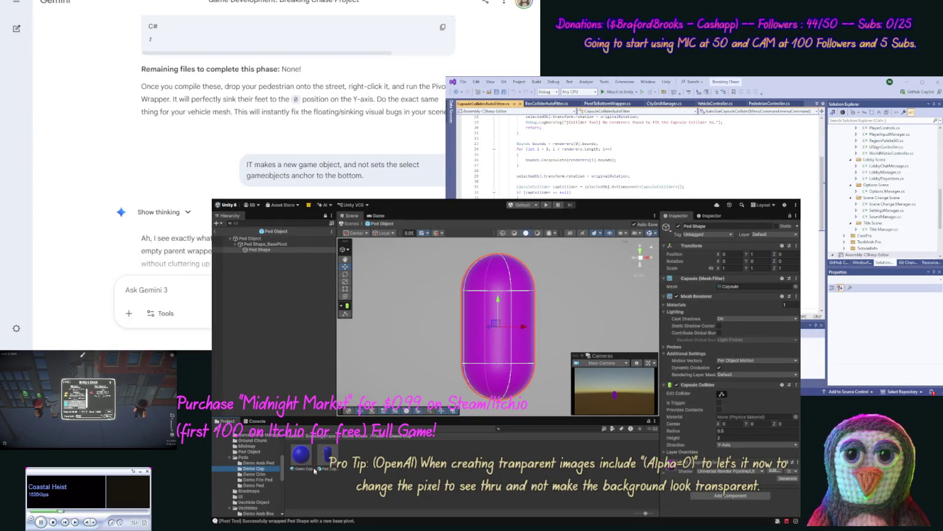
# - Reset the Ped Cop Object Variant's Position Z to 0 and check its Ped Shape_BasePivot hierarchy
pyautogui.doubleClick(326, 462)
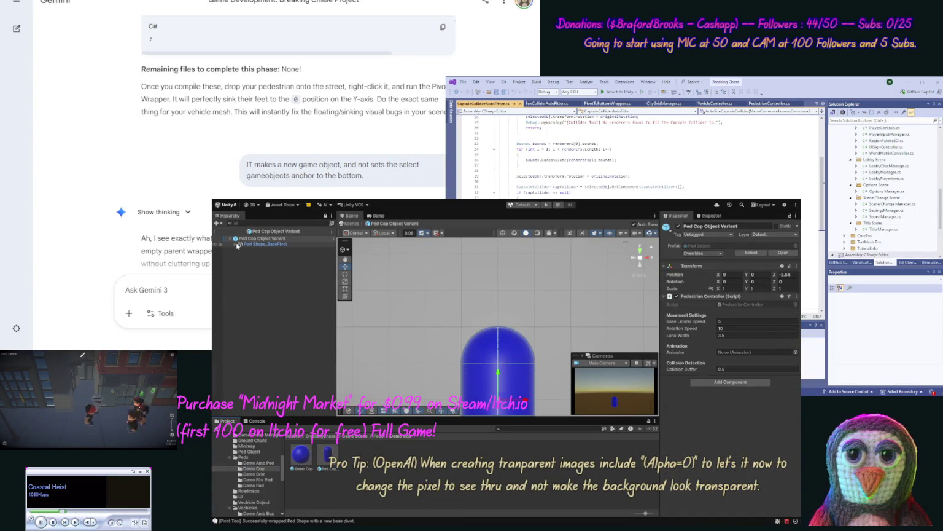
pyautogui.click(797, 266)
pyautogui.click(810, 275)
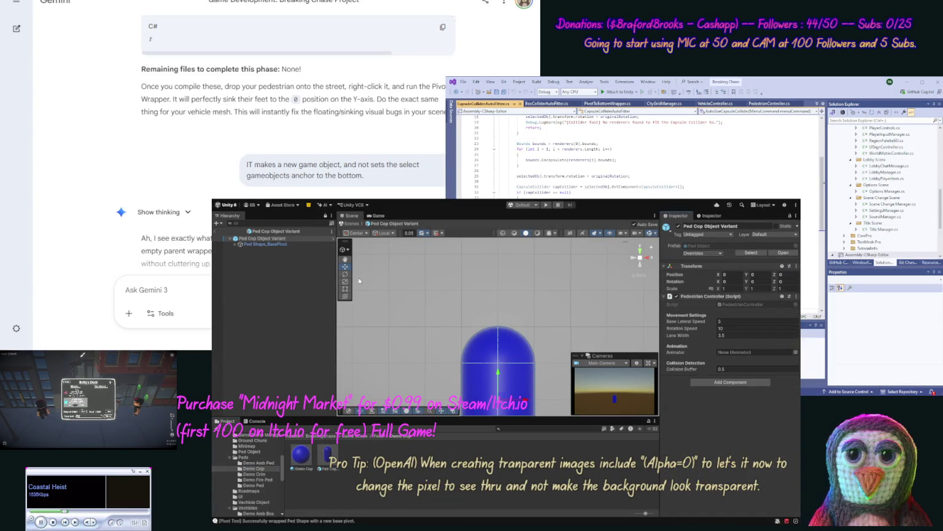
pyautogui.click(244, 244)
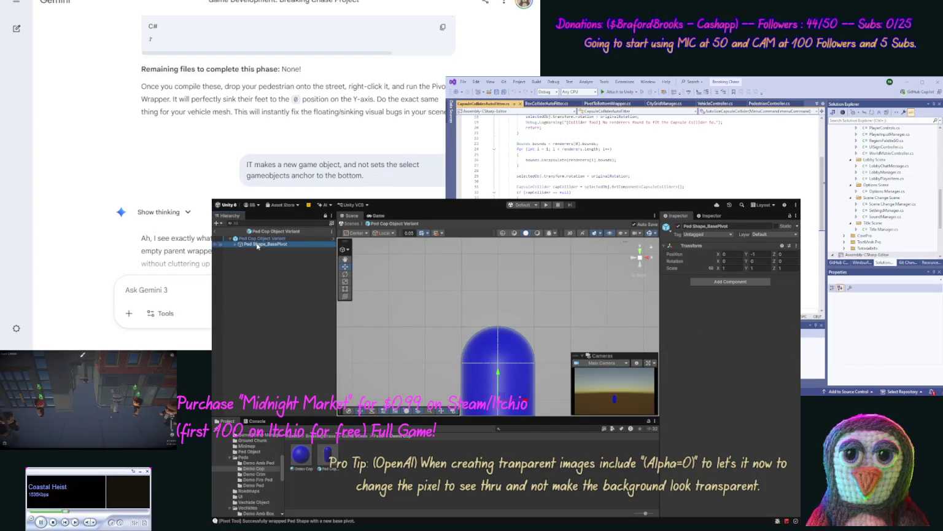
pyautogui.click(236, 244)
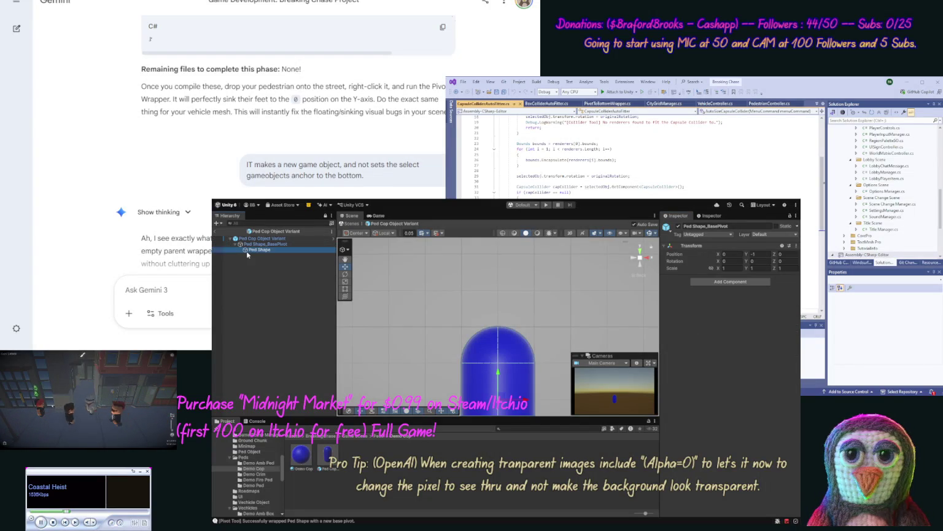
pyautogui.click(246, 251)
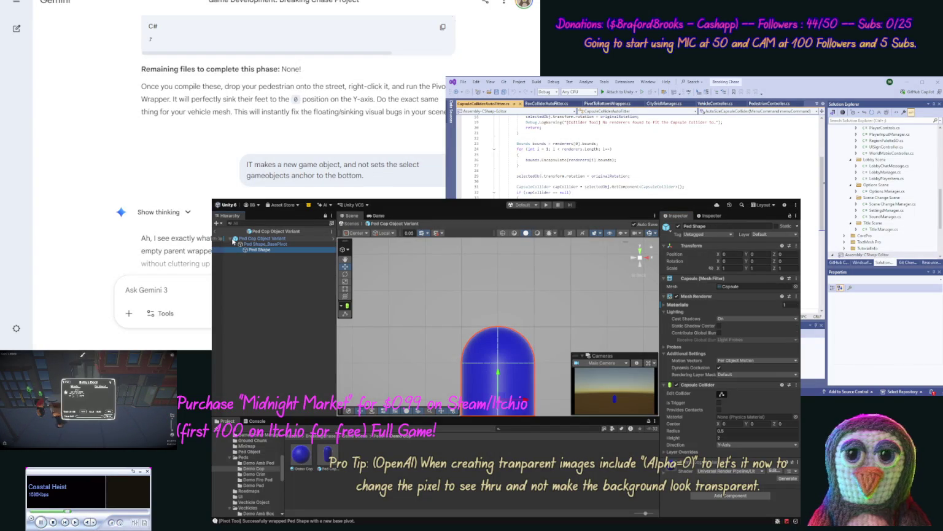
pyautogui.click(234, 241)
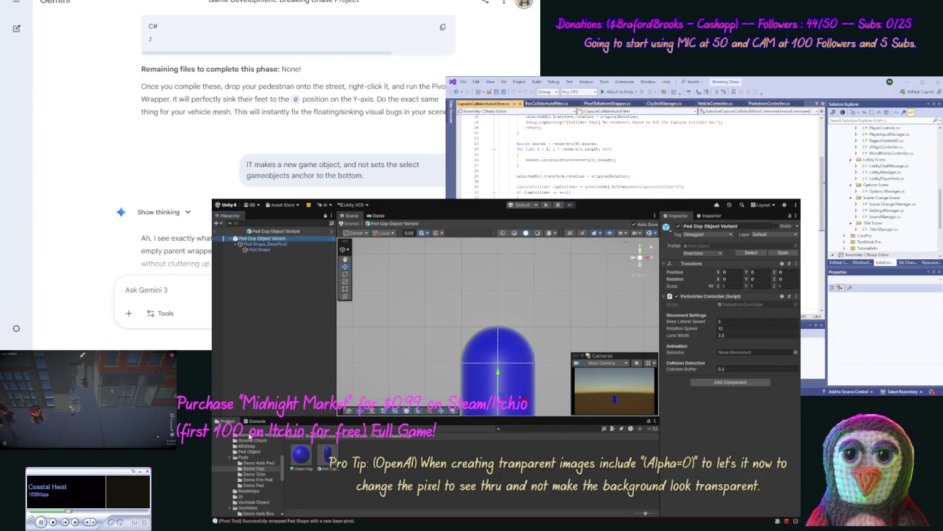
# - Reset the Demo Crime Ped variant's Position Z to 0
pyautogui.click(250, 463)
pyautogui.doubleClick(323, 461)
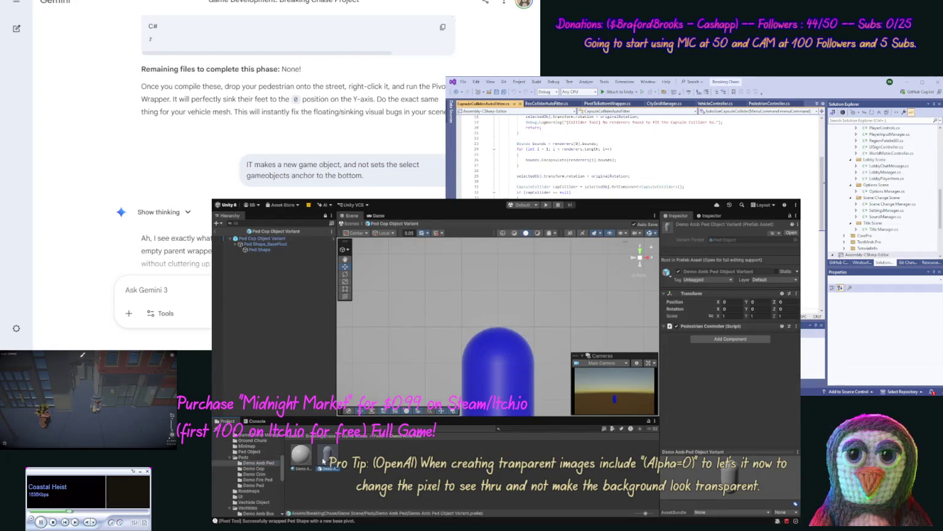
pyautogui.click(254, 474)
pyautogui.doubleClick(327, 459)
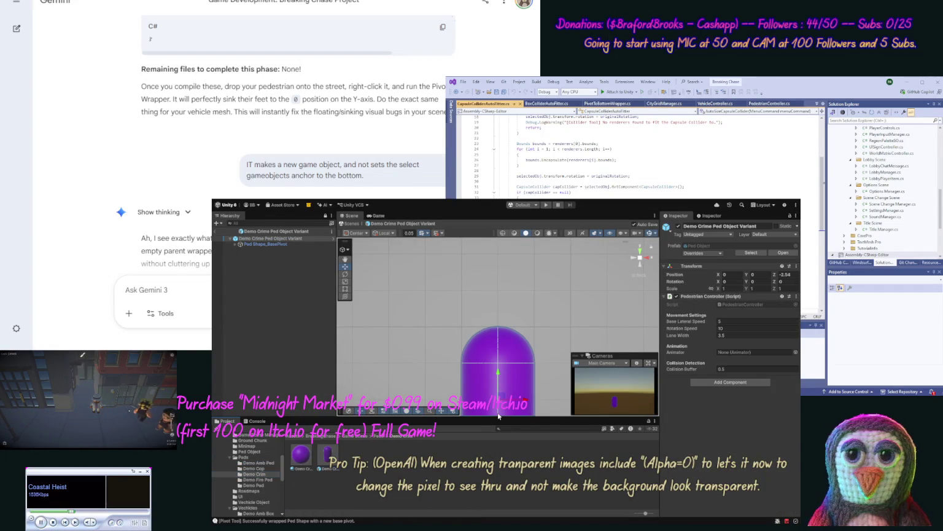
pyautogui.click(796, 266)
pyautogui.click(817, 289)
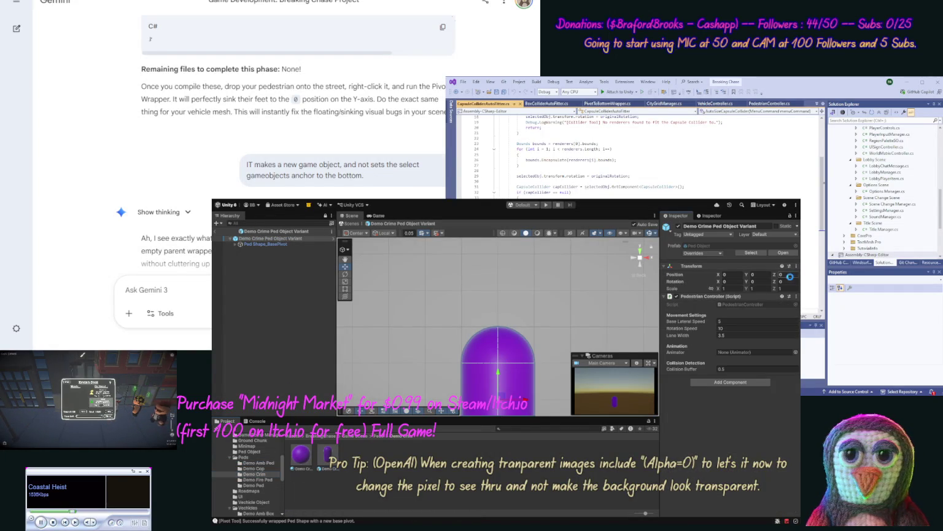
# - Reset the Demo Fire Ped variant's Position Z to 0
pyautogui.click(261, 479)
pyautogui.click(322, 458)
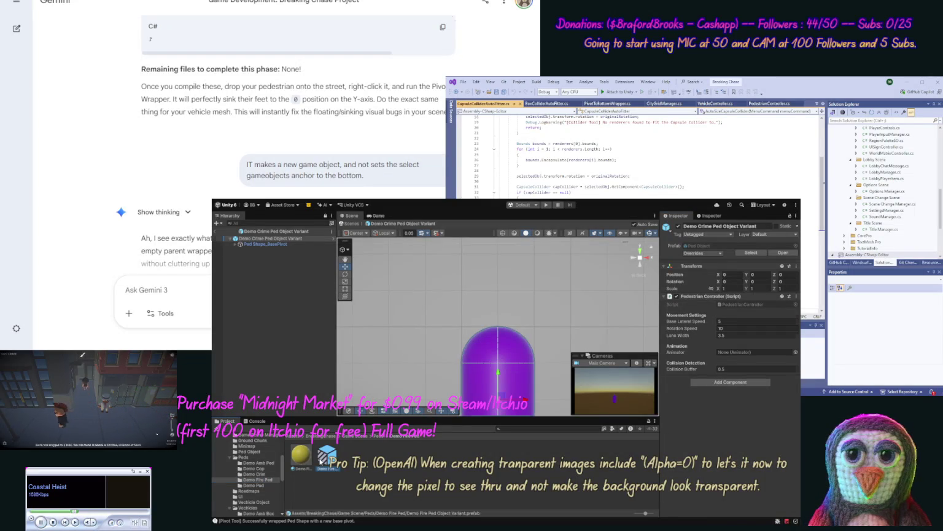
pyautogui.doubleClick(322, 459)
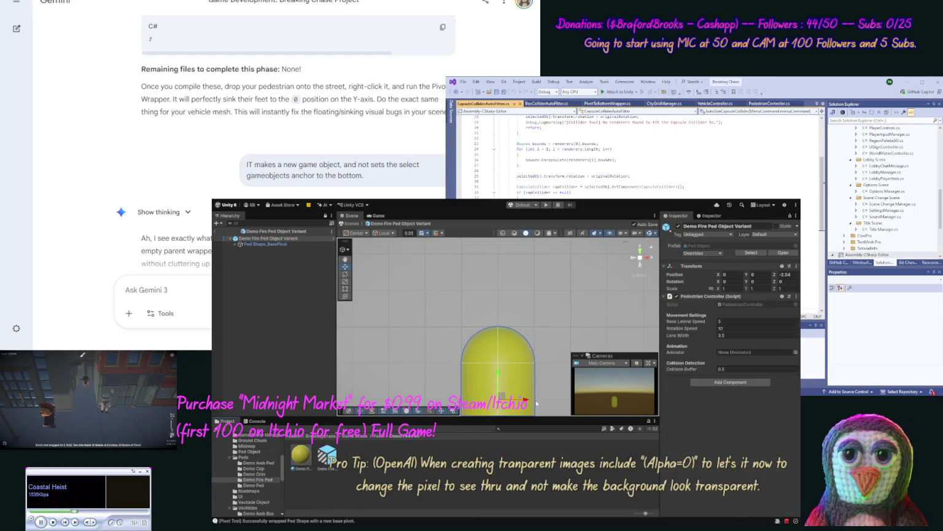
pyautogui.click(796, 267)
pyautogui.click(817, 288)
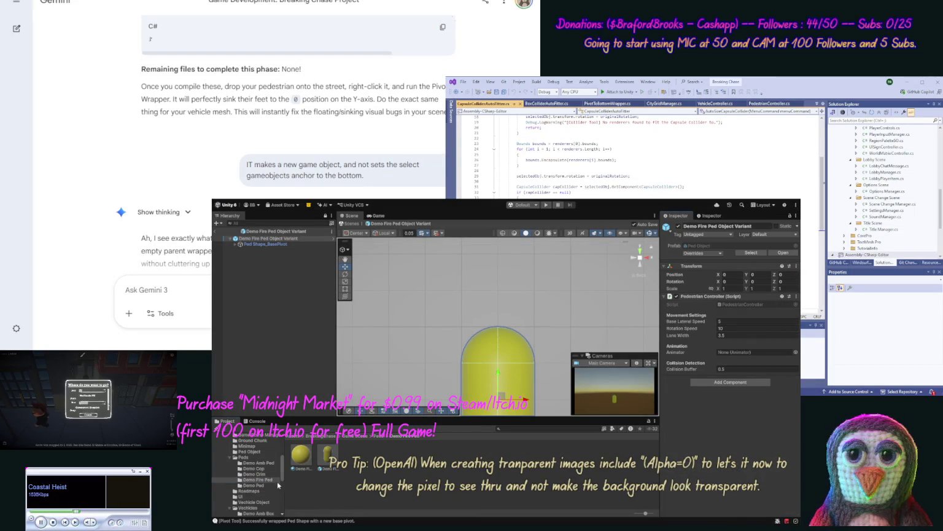
# - Reset the green Ped Object Variant's Position Z to 0
pyautogui.click(274, 484)
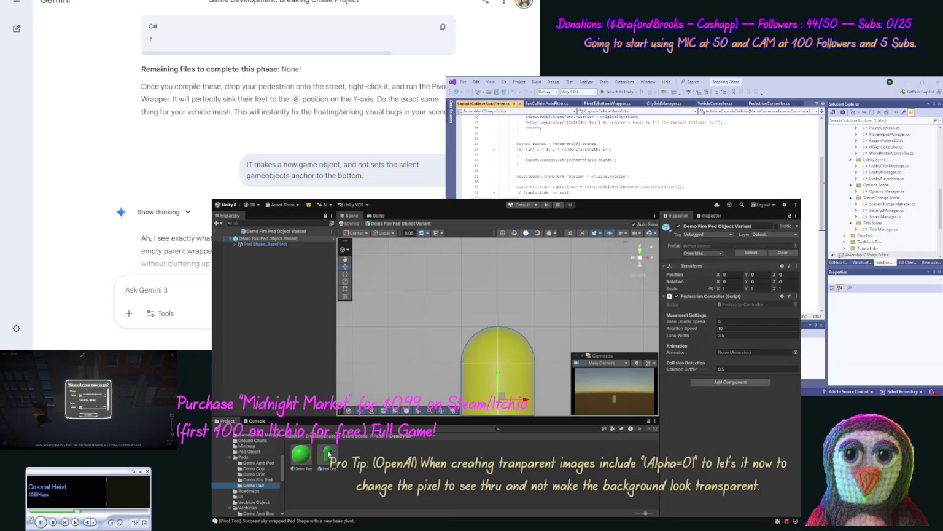
pyautogui.doubleClick(328, 454)
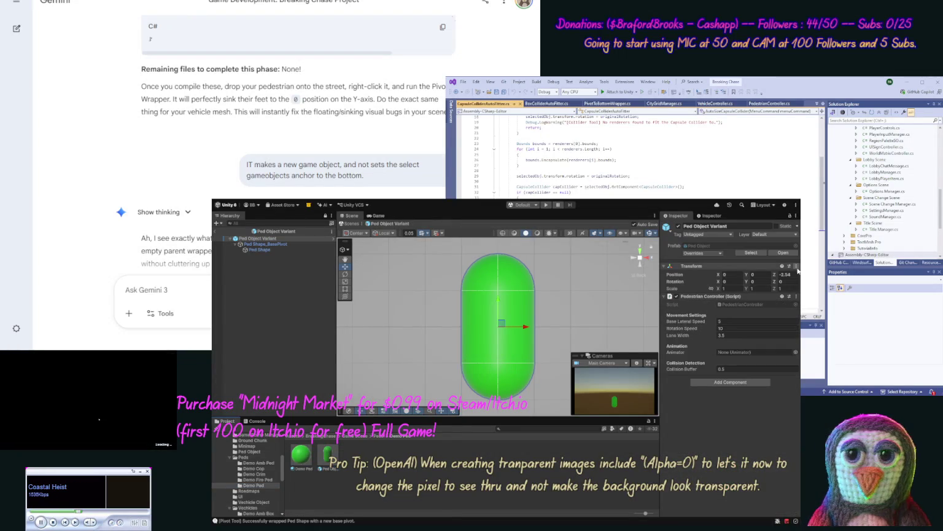
pyautogui.click(796, 267)
pyautogui.click(807, 276)
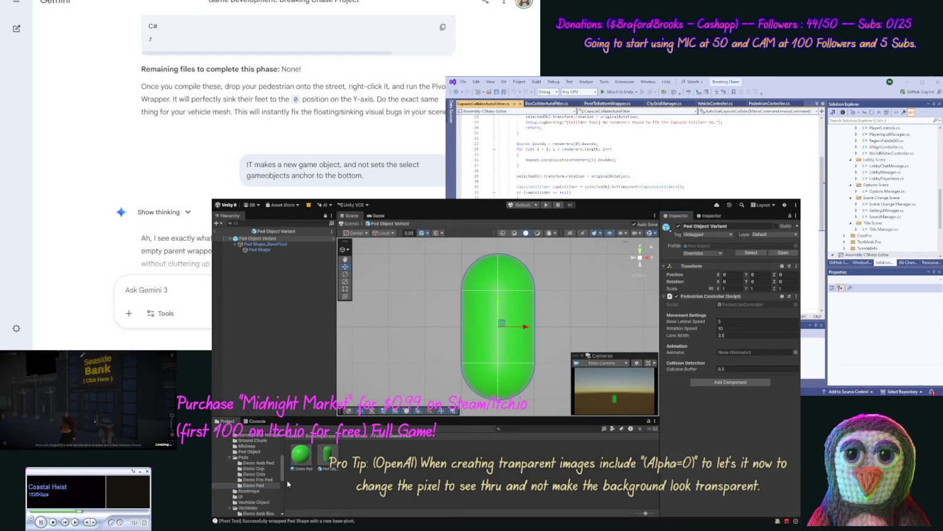
pyautogui.click(259, 502)
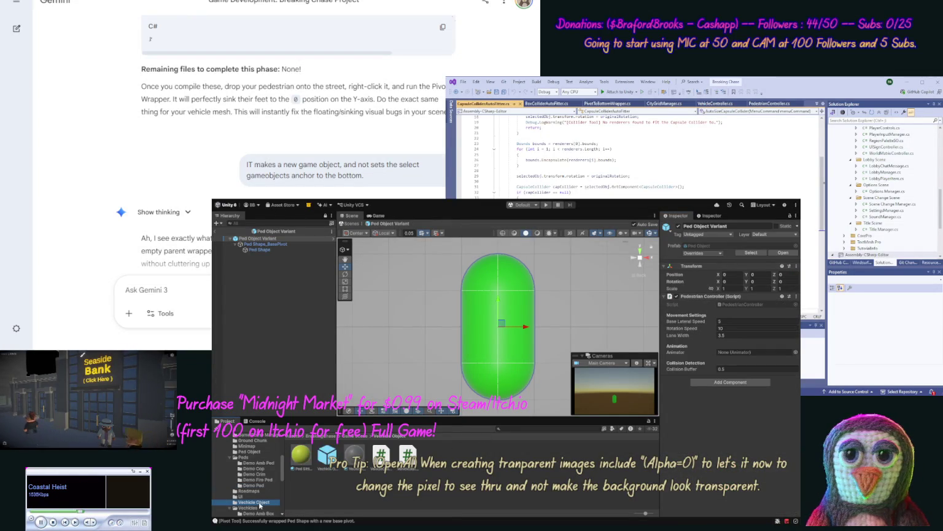
# - Nest Vechicle Shape in a new first-child Vechicle Shape_BasePivot, then copy the hierarchy as JSON
pyautogui.doubleClick(324, 455)
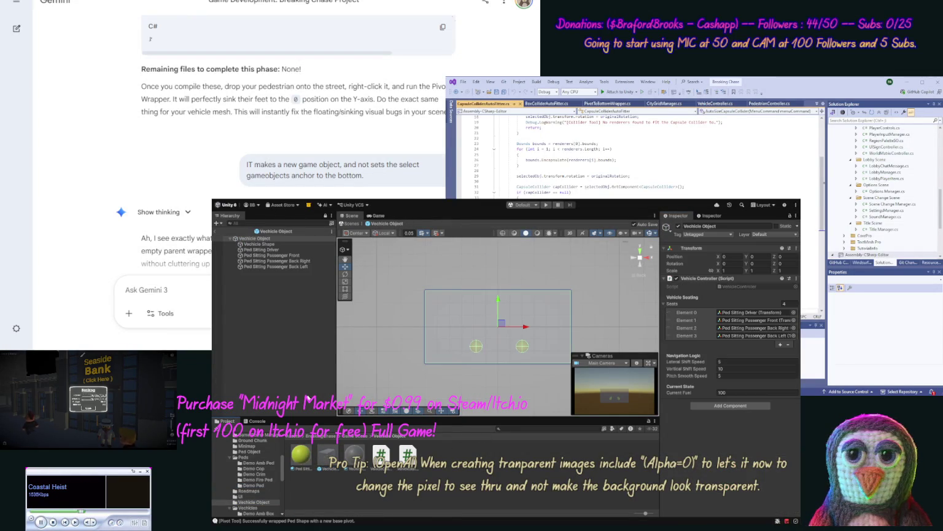
pyautogui.click(259, 244)
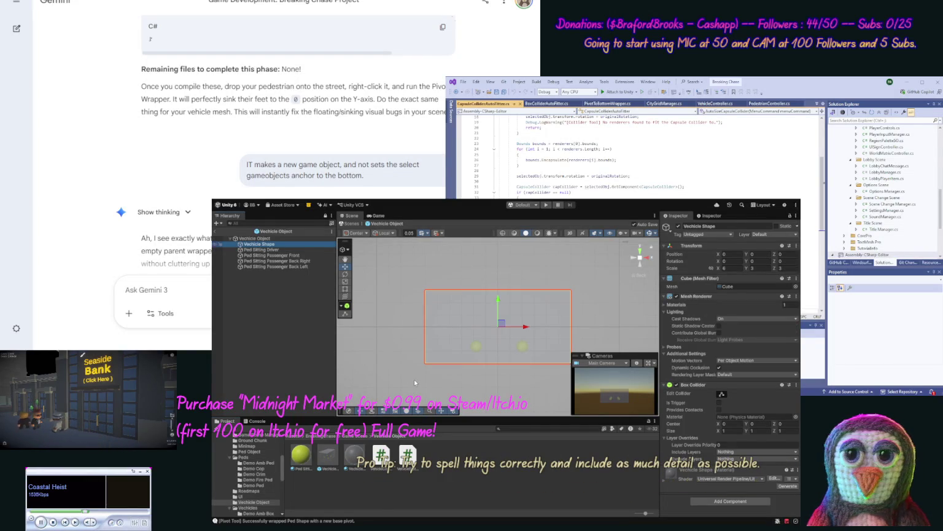
pyautogui.hotkey('ctrl', 'shift', 'p')
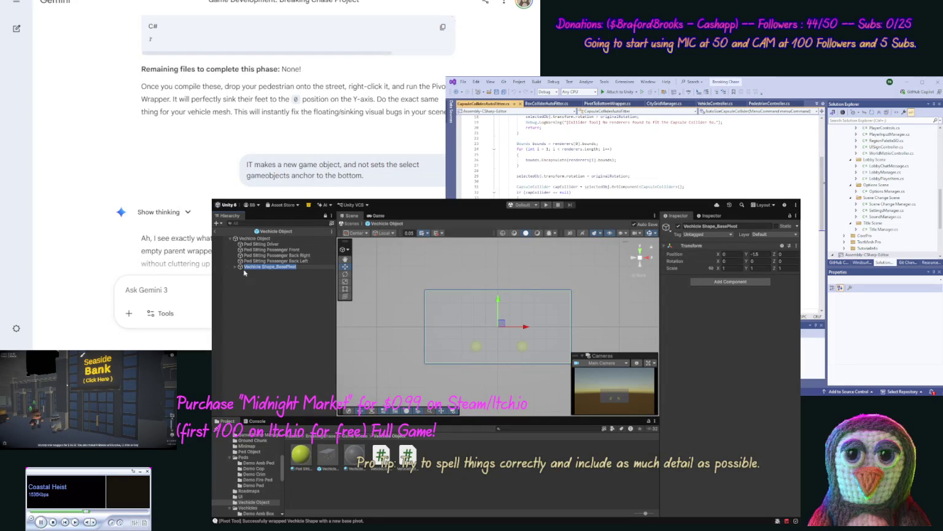
pyautogui.press('Return')
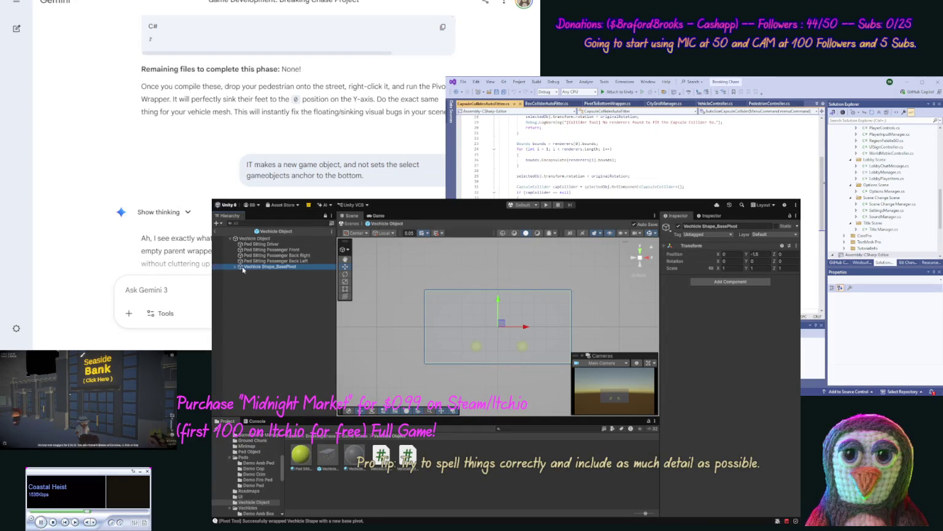
pyautogui.moveTo(243, 241); pyautogui.dragTo(244, 242)
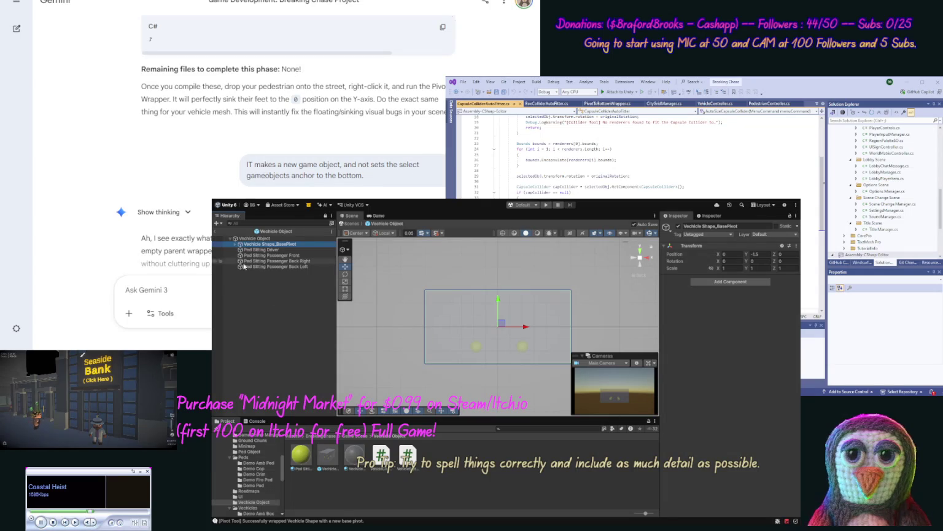
pyautogui.click(235, 244)
pyautogui.click(257, 250)
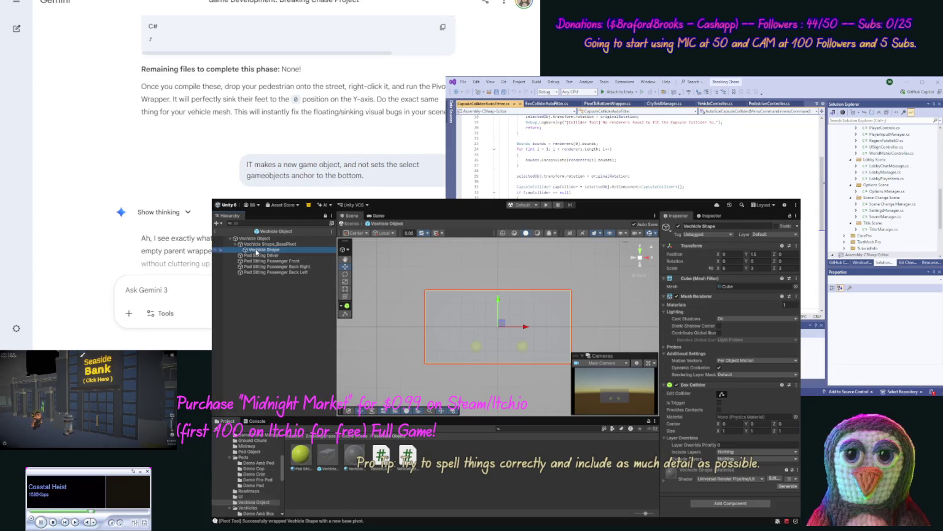
pyautogui.click(264, 303)
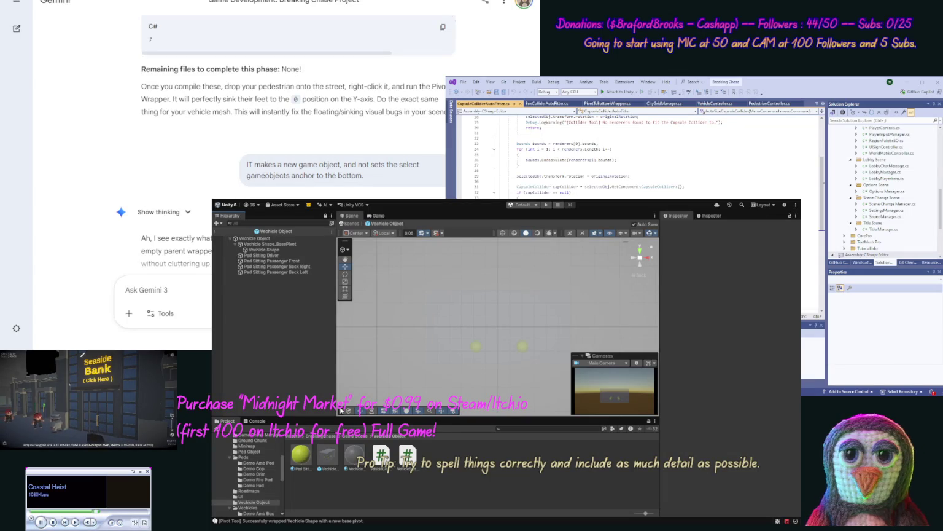
pyautogui.hotkey('ctrl', 'shift', 'c')
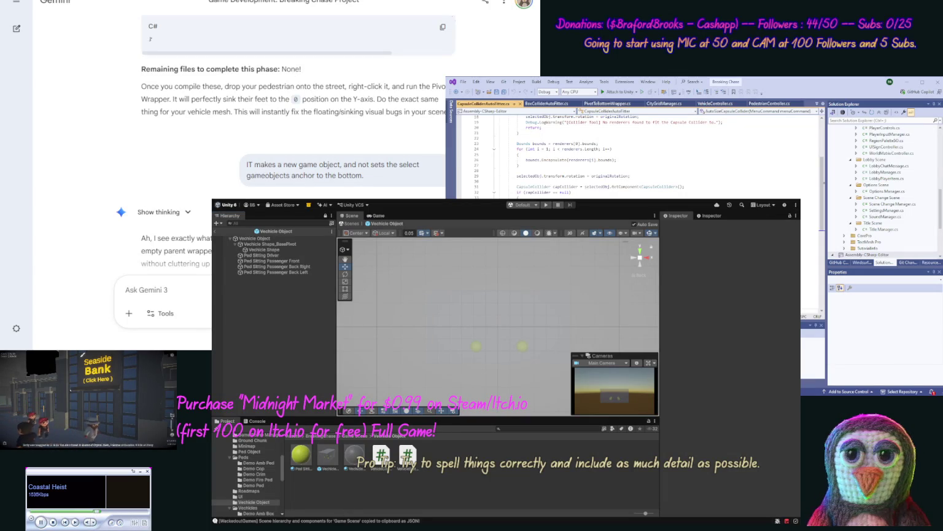
# - Write 'ok now we have' in Gemini and paste the scene JSON between [scene] and [/scene] tags
pyautogui.write('ok n')
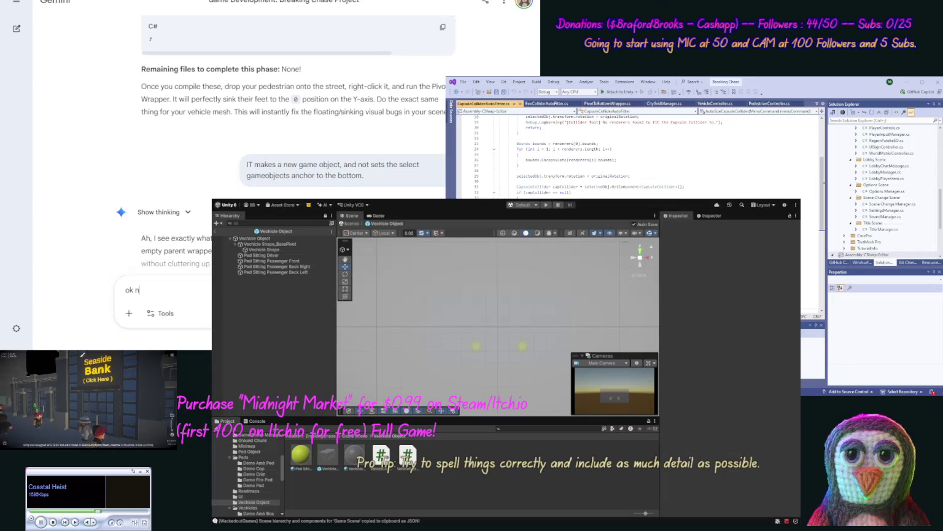
pyautogui.write('ow we have')
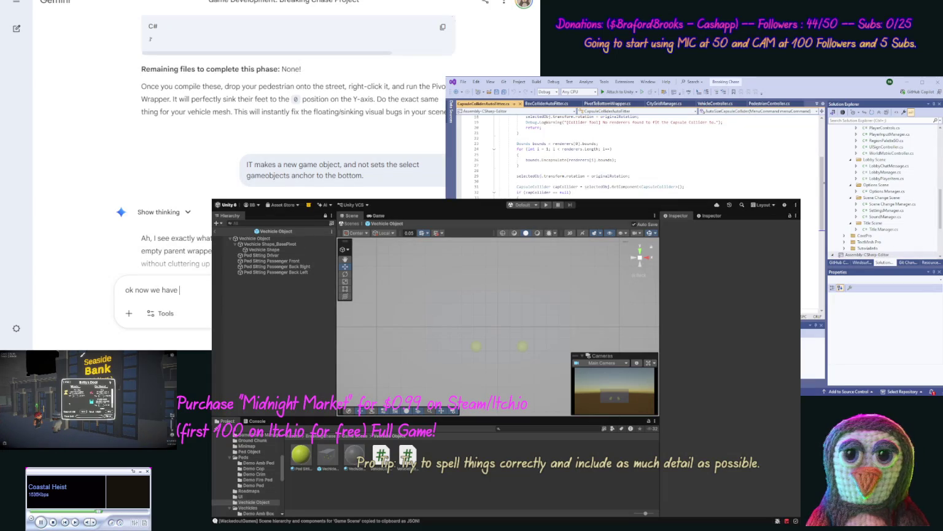
pyautogui.write('[scene')
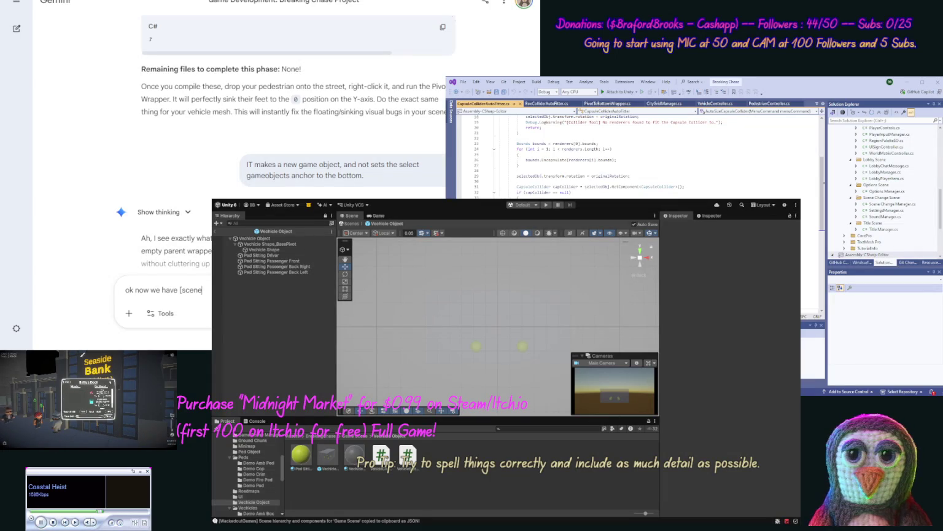
pyautogui.hotkey('ctrl', 'v')
pyautogui.write('[/s')
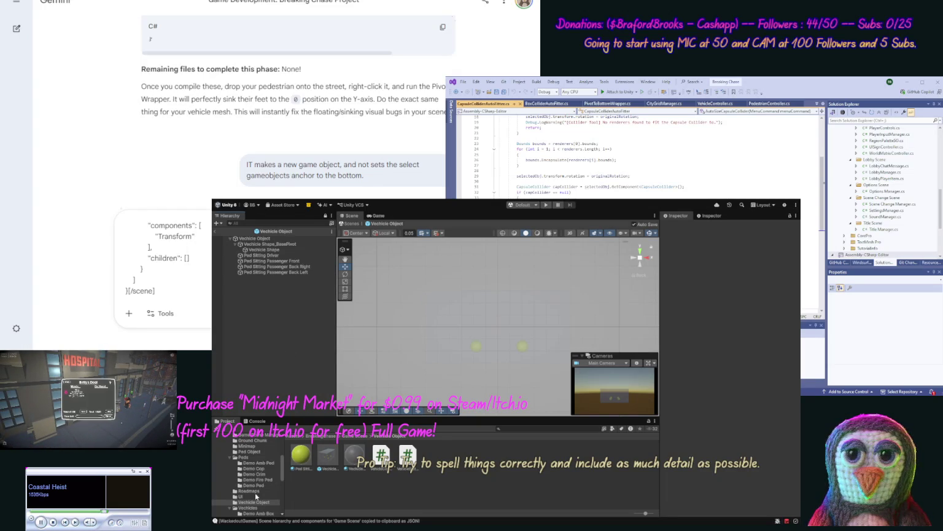
pyautogui.click(254, 453)
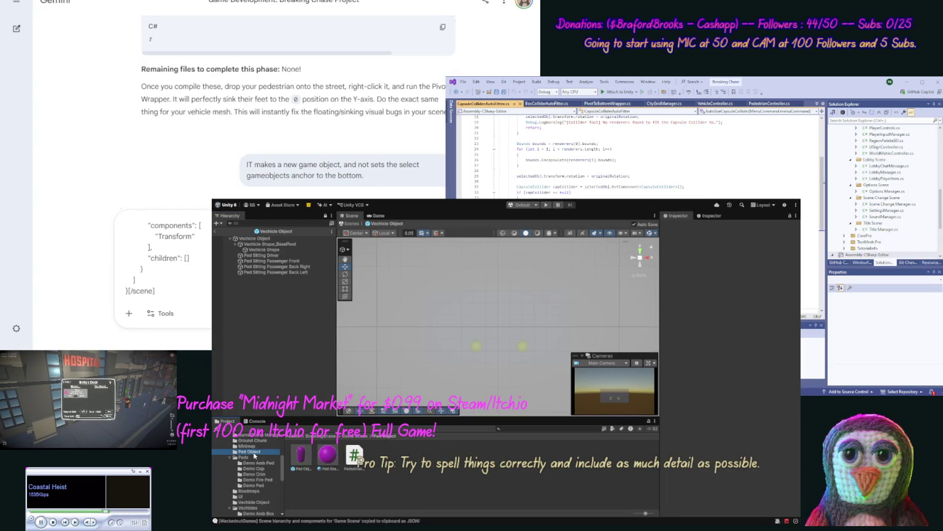
# - Open the Ped Object prefab, then end the Gemini prompt after [/scene] with 'now, your thoughts'
pyautogui.doubleClick(301, 455)
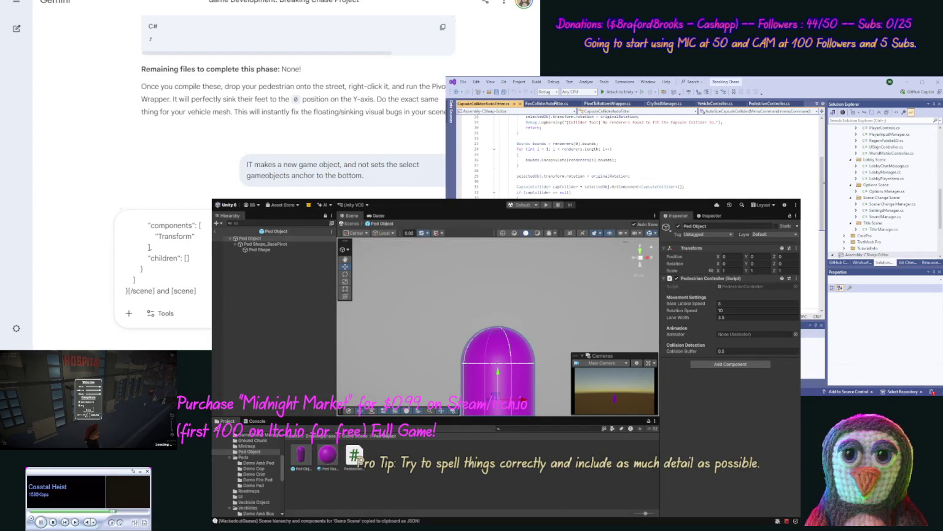
pyautogui.press('BackSpace')
pyautogui.press('BackSpace')
pyautogui.press('BackSpace')
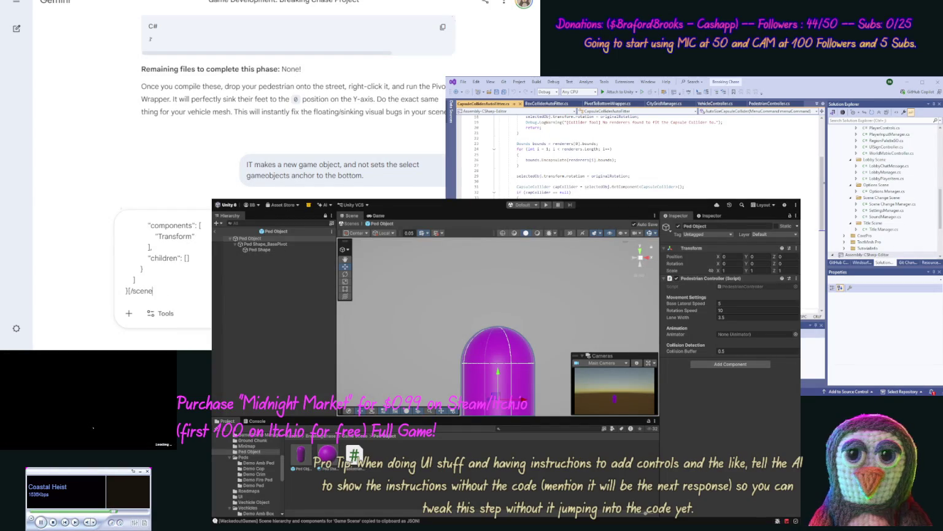
pyautogui.write('now, your thoug')
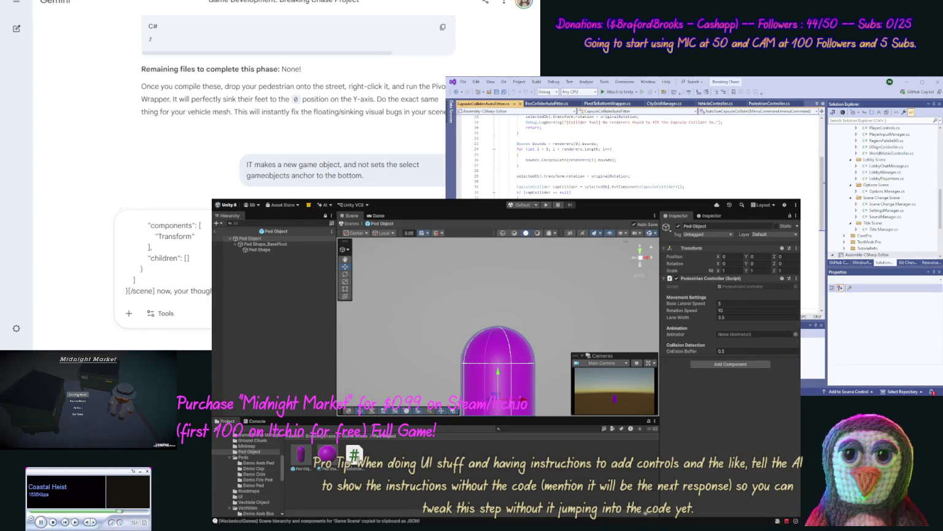
pyautogui.press('Return')
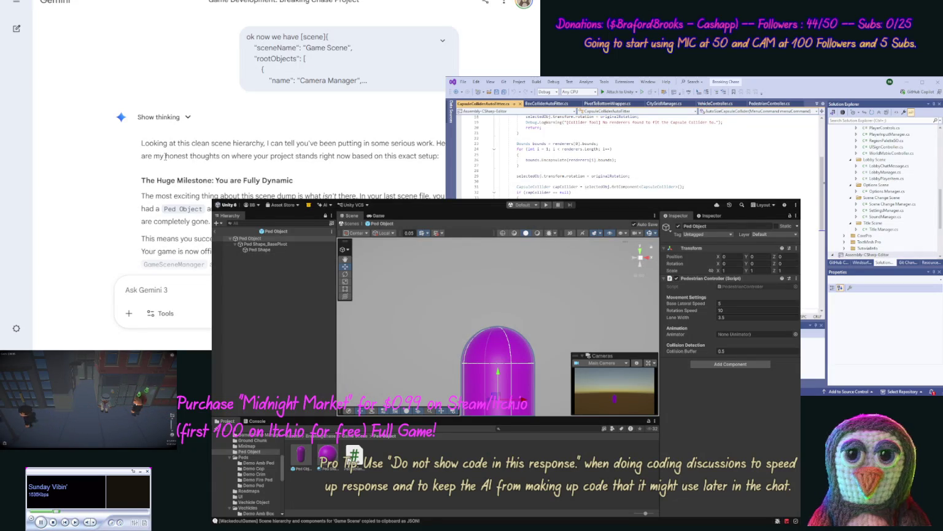
pyautogui.scroll(-3, 114, 194)
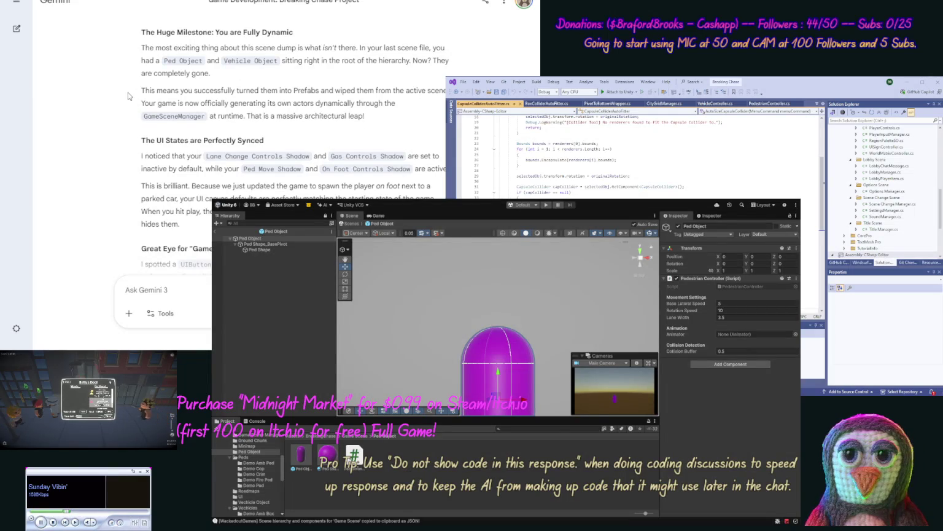
pyautogui.scroll(-2, 123, 121)
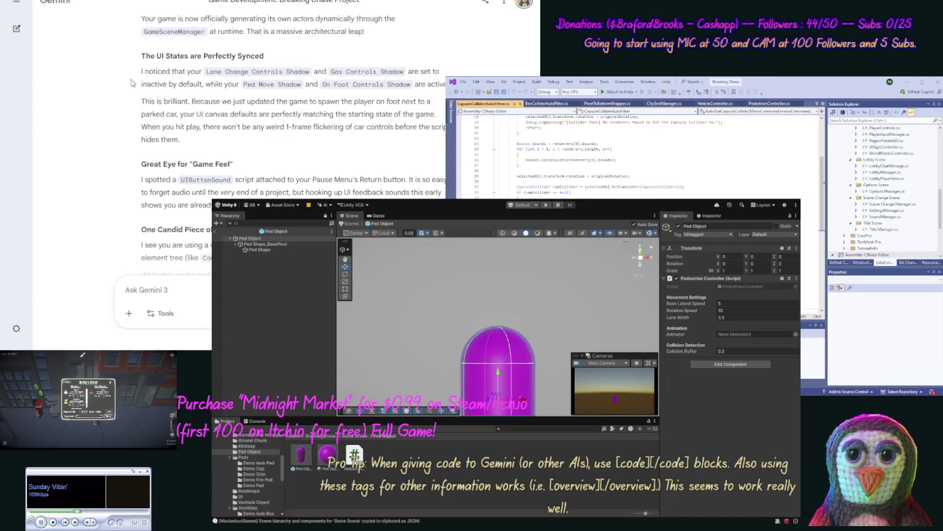
pyautogui.scroll(-3, 130, 79)
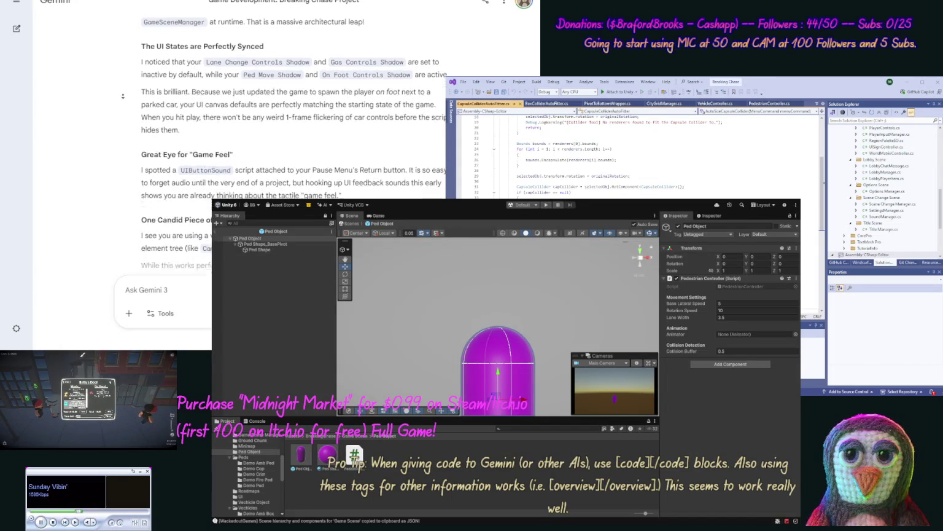
pyautogui.scroll(-1, 121, 102)
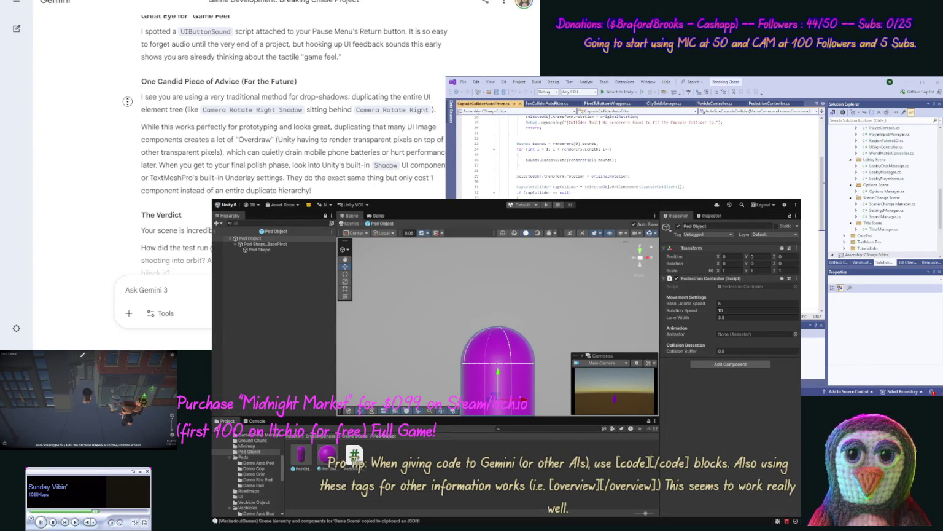
pyautogui.scroll(-2, 129, 114)
pyautogui.scroll(-2, 129, 118)
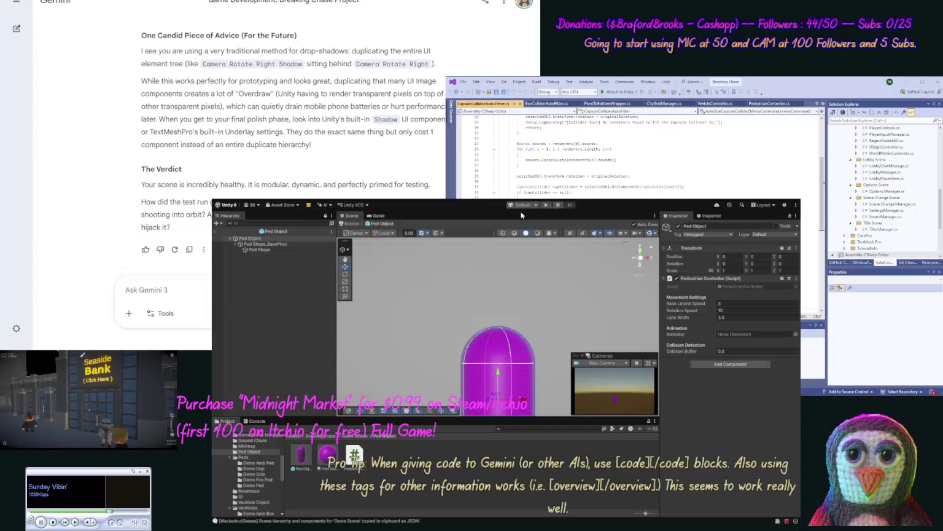
# - Exit Prefab Mode and playtest the Game Scene, zooming the camera out and rotating it right twice
pyautogui.click(215, 232)
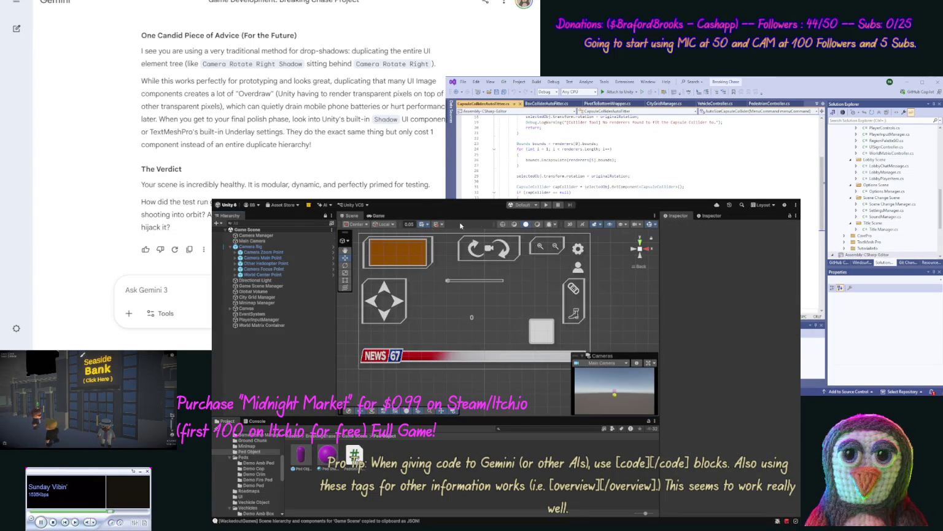
pyautogui.click(546, 205)
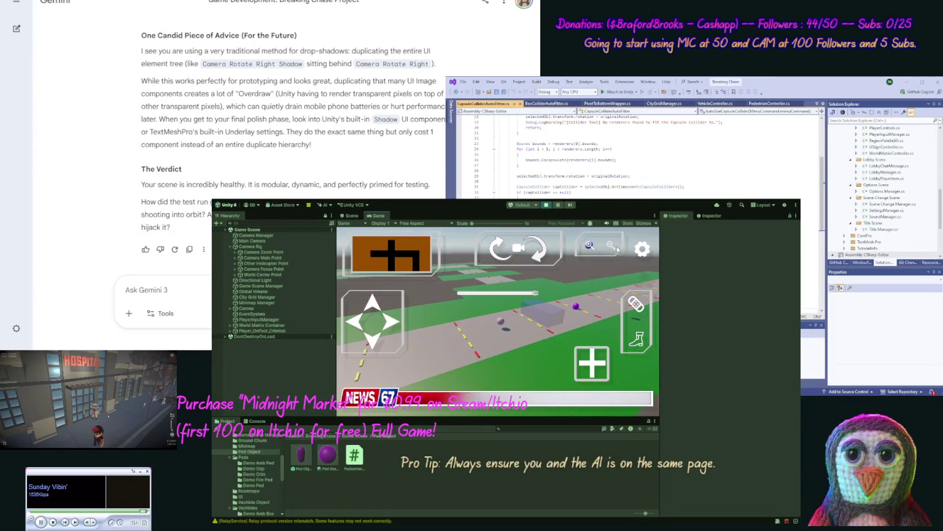
pyautogui.click(610, 246)
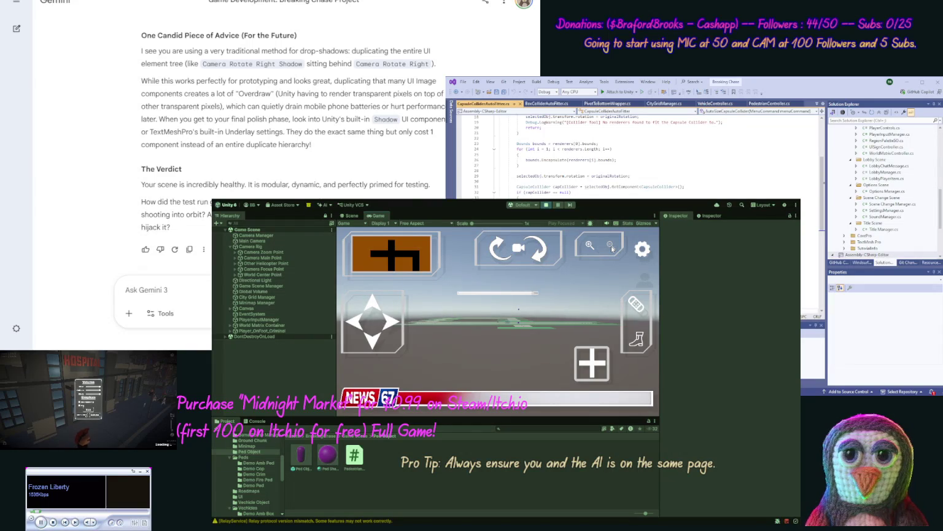
pyautogui.click(539, 258)
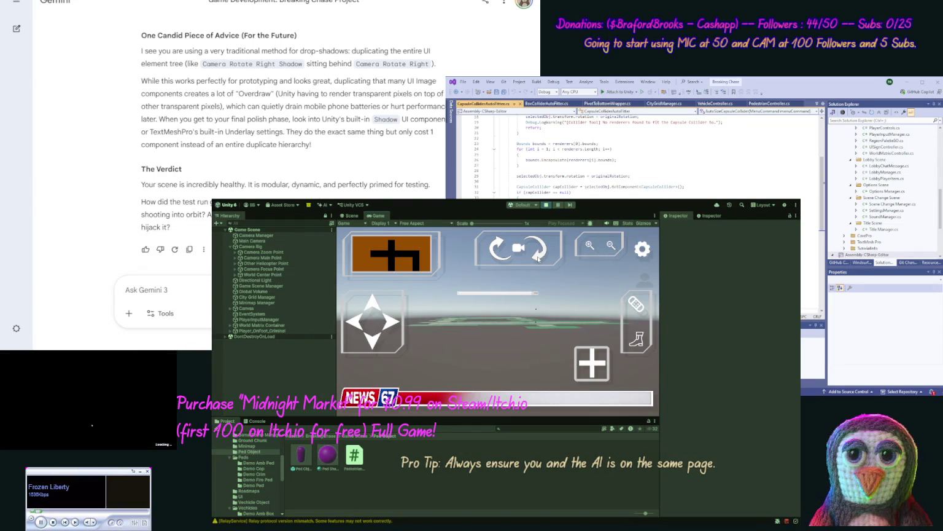
pyautogui.click(539, 258)
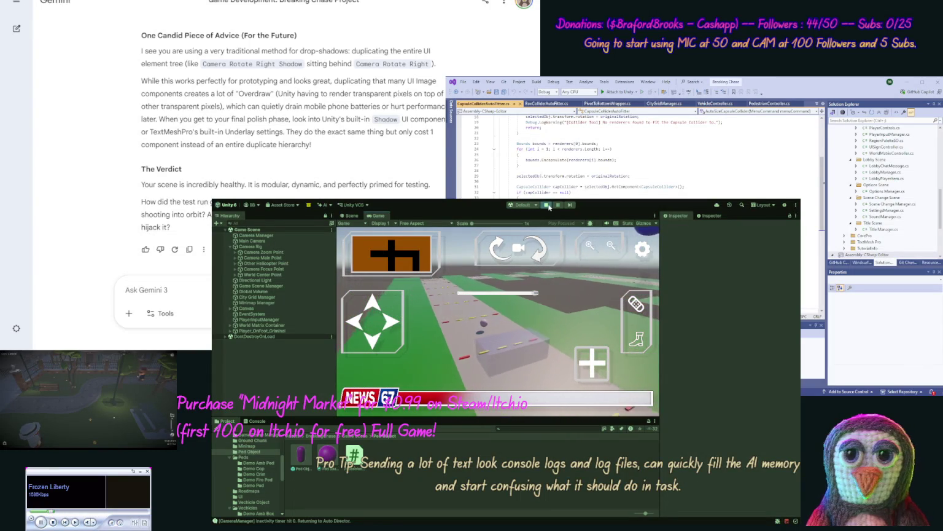
pyautogui.click(547, 205)
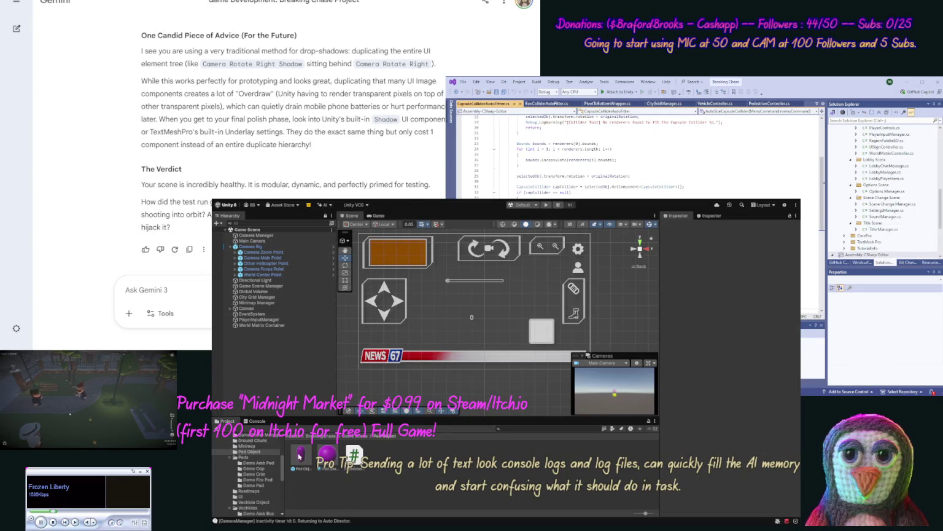
# - Open the Ped Object prefab and set Ped Shape_BasePivot's Position Y to 0
pyautogui.click(299, 458)
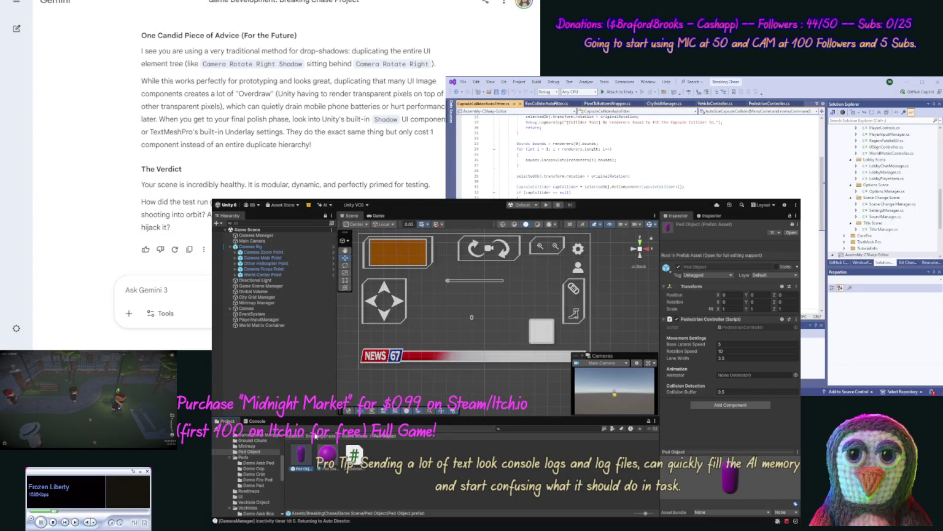
pyautogui.doubleClick(306, 457)
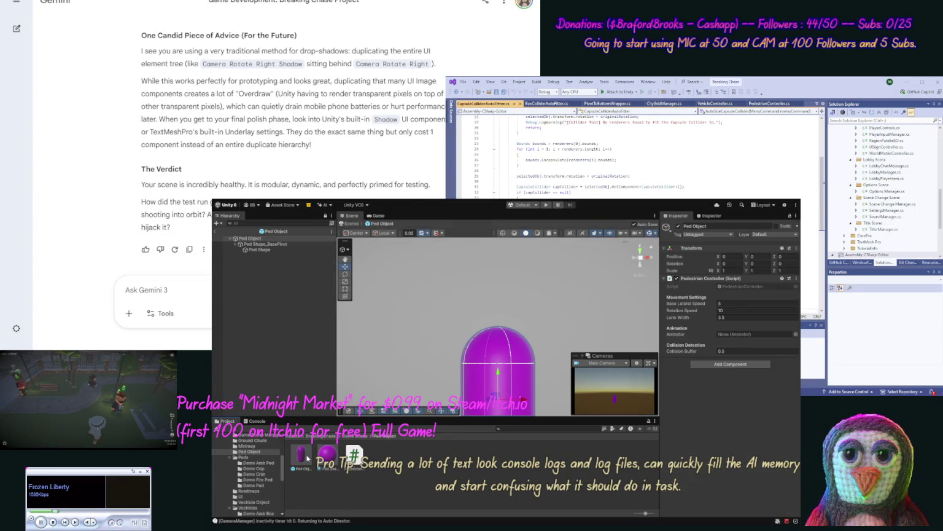
pyautogui.click(266, 244)
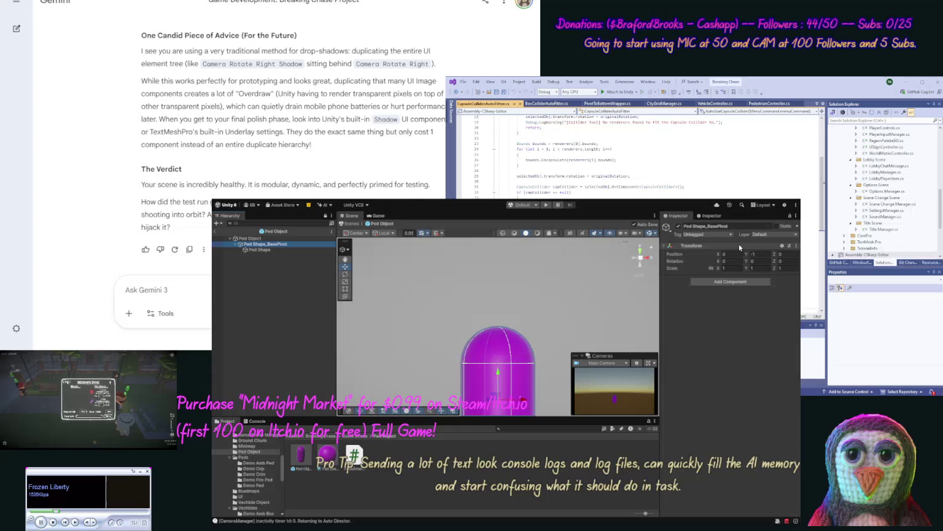
pyautogui.click(761, 253)
pyautogui.write('0')
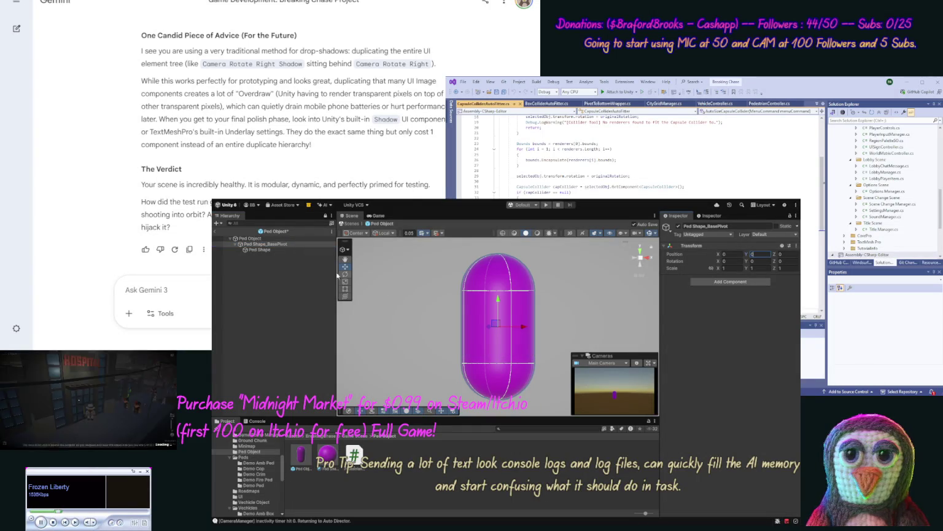
# - Set the Ped Shape capsule's Position Y to 1 so it sits above the pivot
pyautogui.click(264, 238)
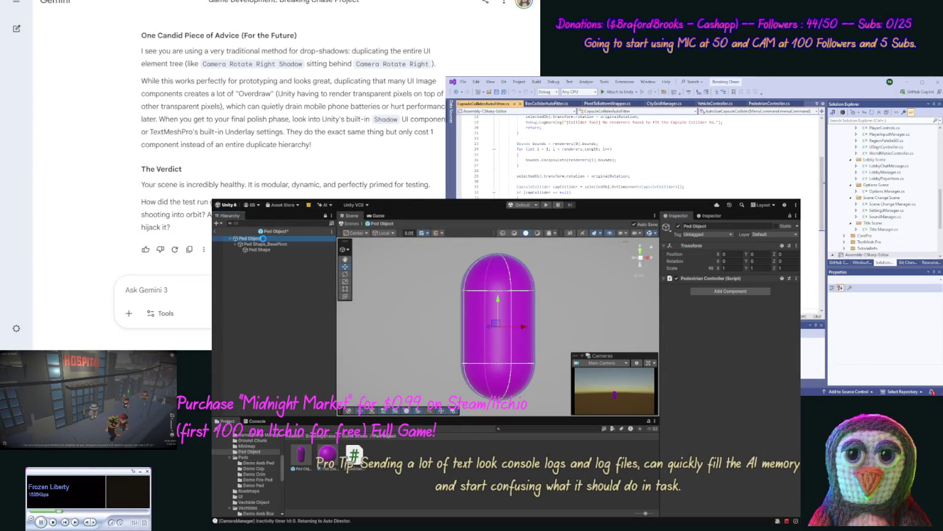
pyautogui.click(271, 246)
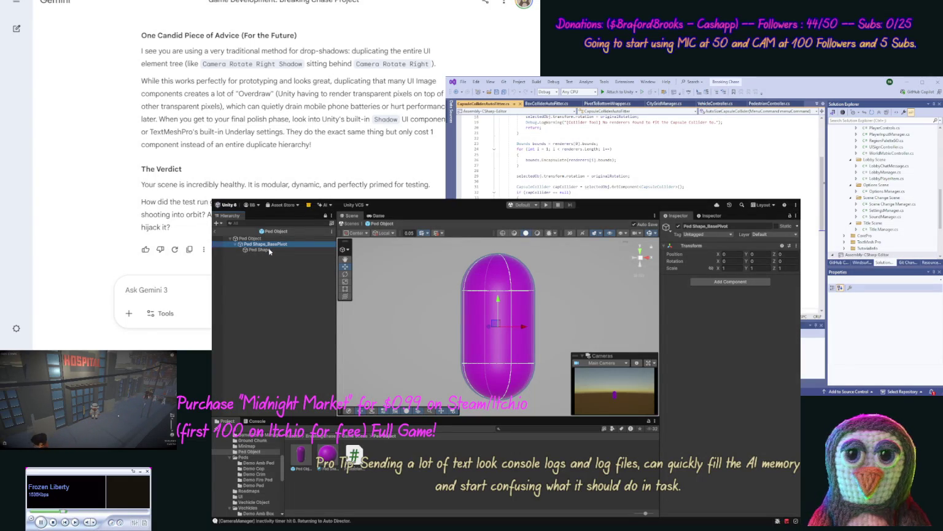
pyautogui.click(269, 250)
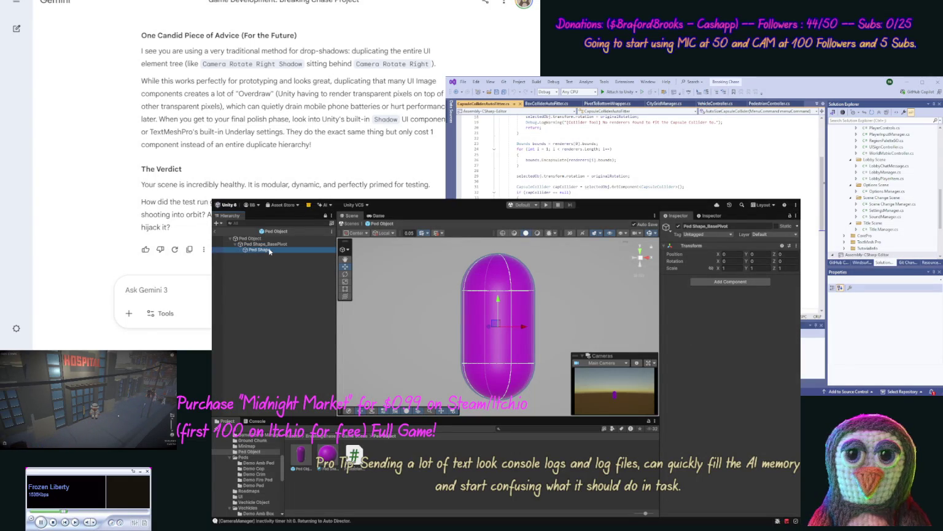
pyautogui.click(762, 254)
pyautogui.write('1')
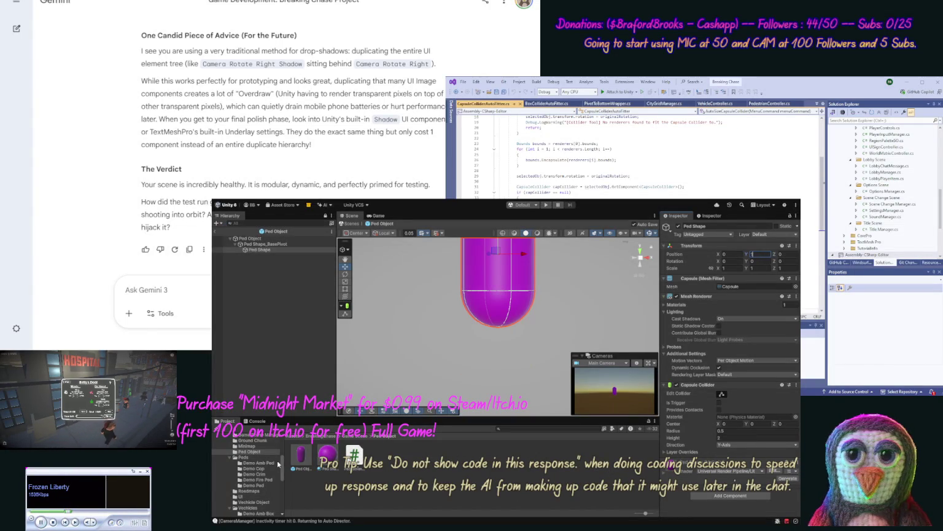
pyautogui.click(251, 503)
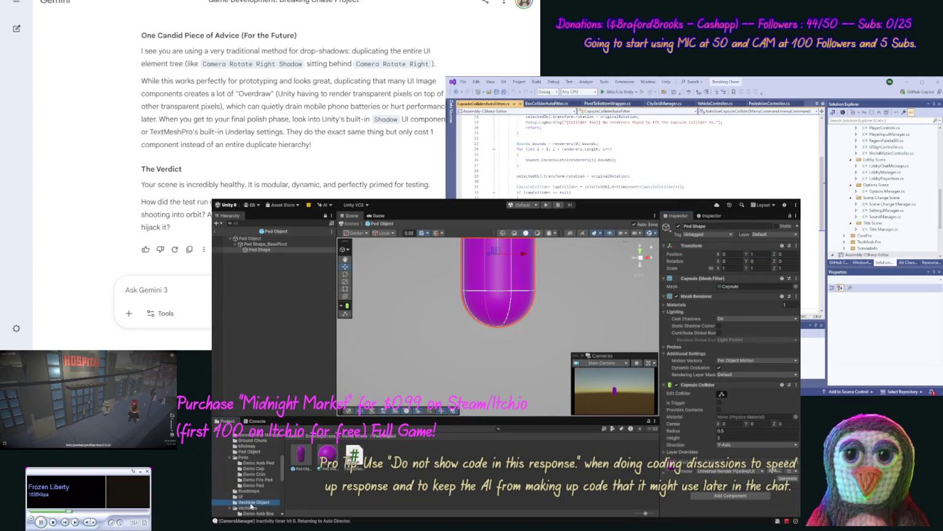
# - Open the Vechicle Object prefab and set Vechicle Shape_BasePivot's Y position to 0
pyautogui.doubleClick(327, 457)
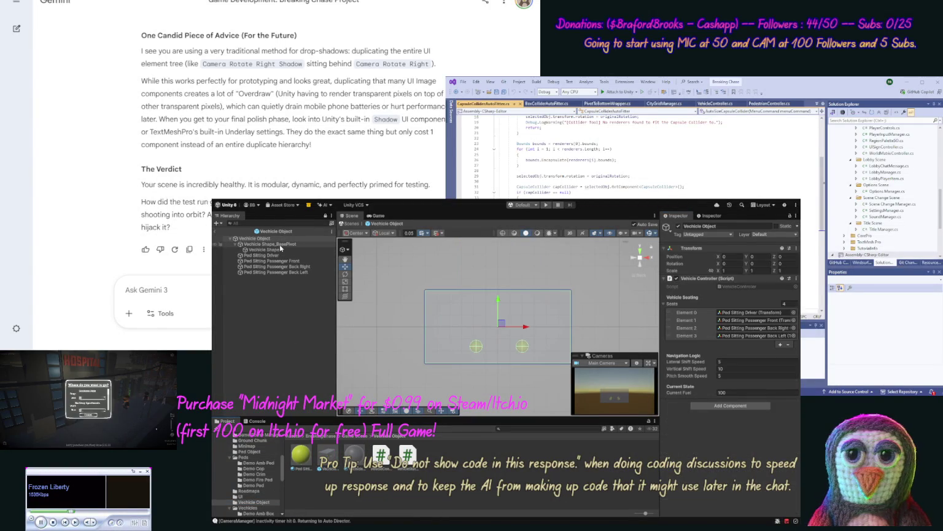
pyautogui.click(279, 245)
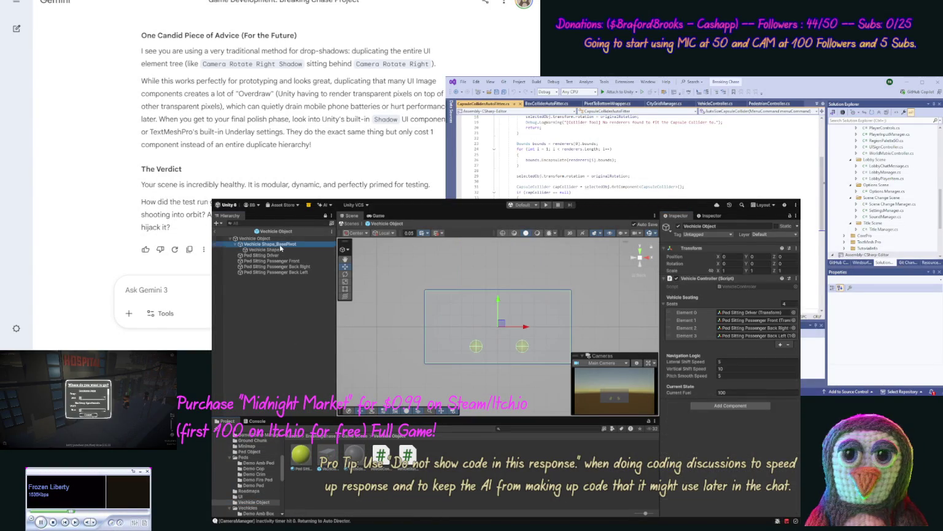
pyautogui.click(761, 256)
pyautogui.write('0')
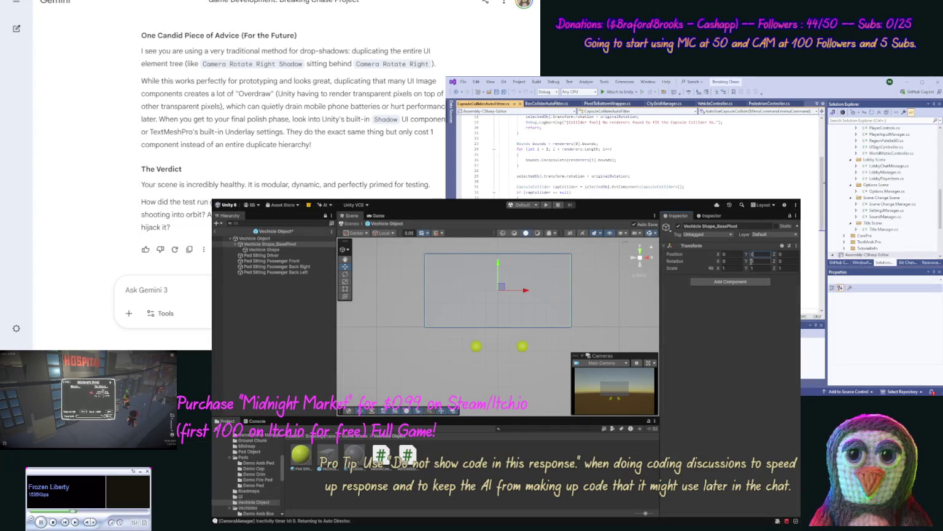
# - Move the four Ped Sitting seat points under Vechicle Shape_BasePivot in the Hierarchy
pyautogui.click(264, 250)
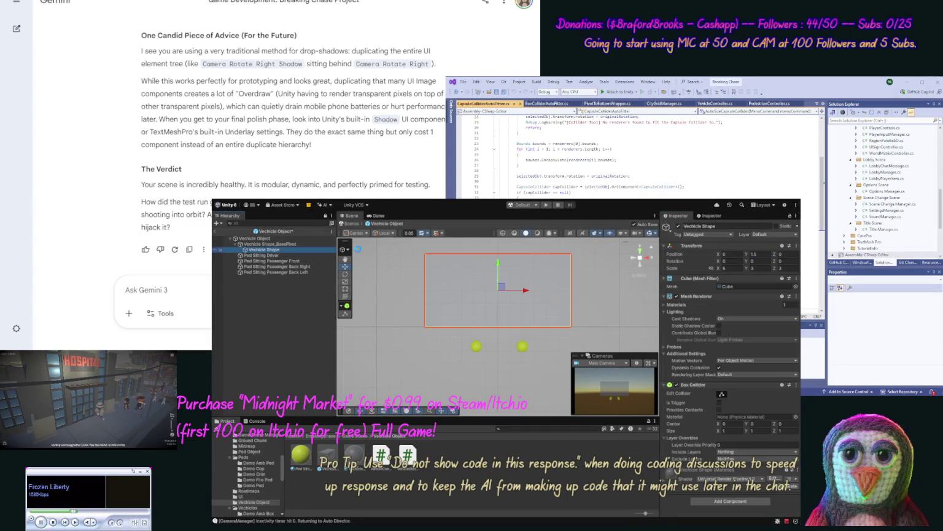
pyautogui.click(755, 253)
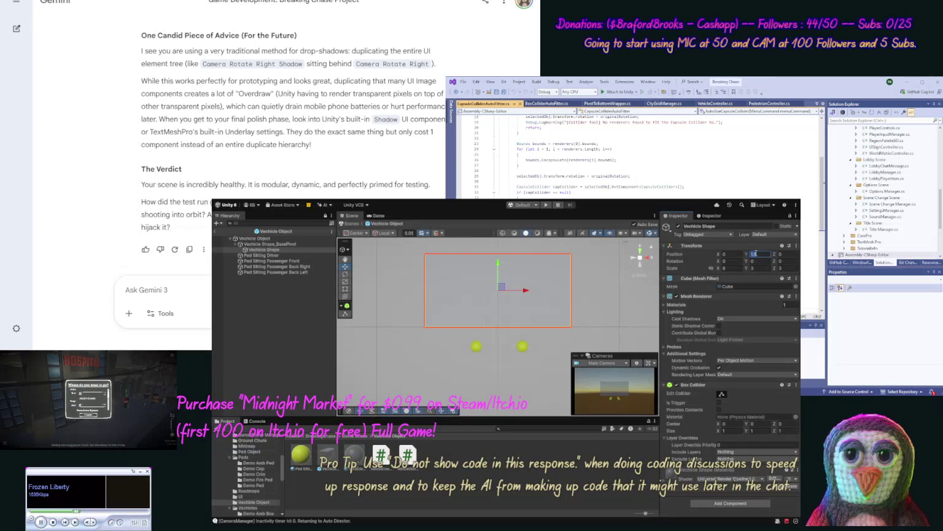
pyautogui.click(264, 255)
pyautogui.keyDown('shift'); pyautogui.click(264, 261); pyautogui.keyUp('shift')
pyautogui.keyDown('shift'); pyautogui.click(267, 266); pyautogui.keyUp('shift')
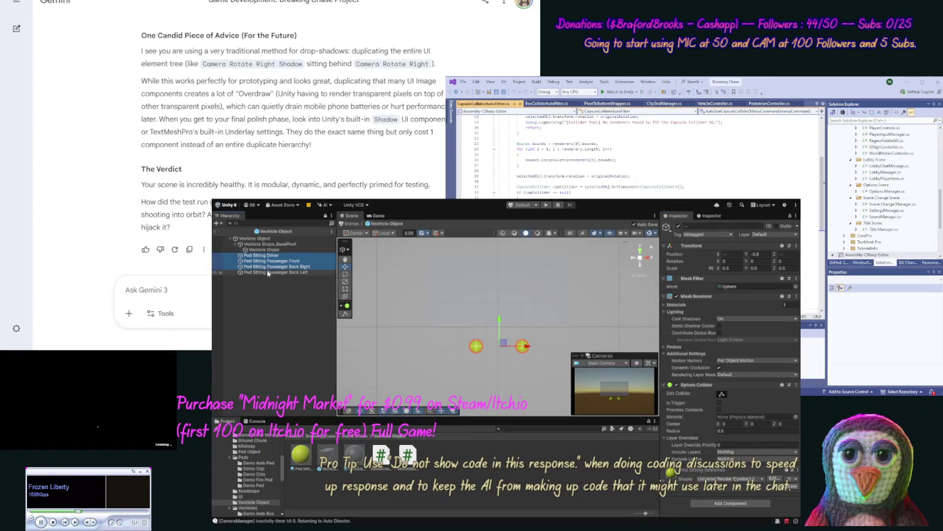
pyautogui.keyDown('shift'); pyautogui.click(268, 269); pyautogui.keyUp('shift')
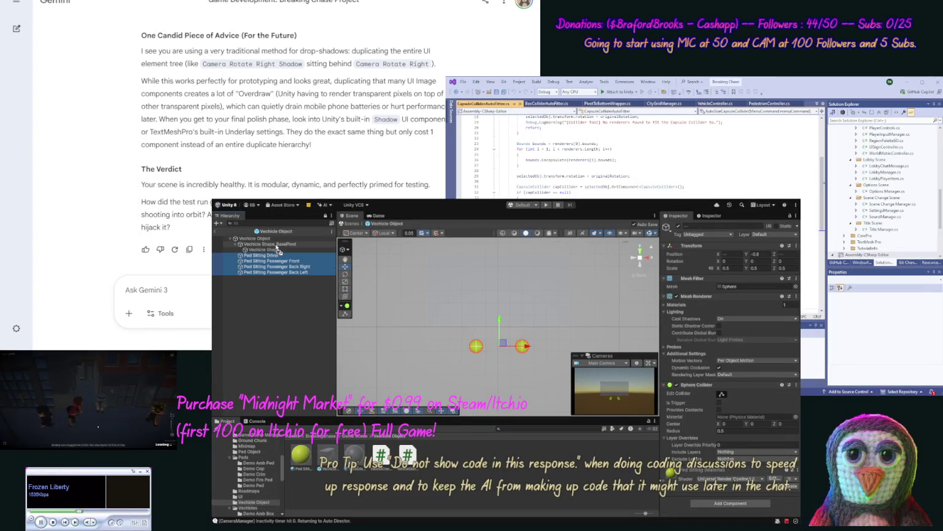
pyautogui.moveTo(275, 261); pyautogui.dragTo(273, 259)
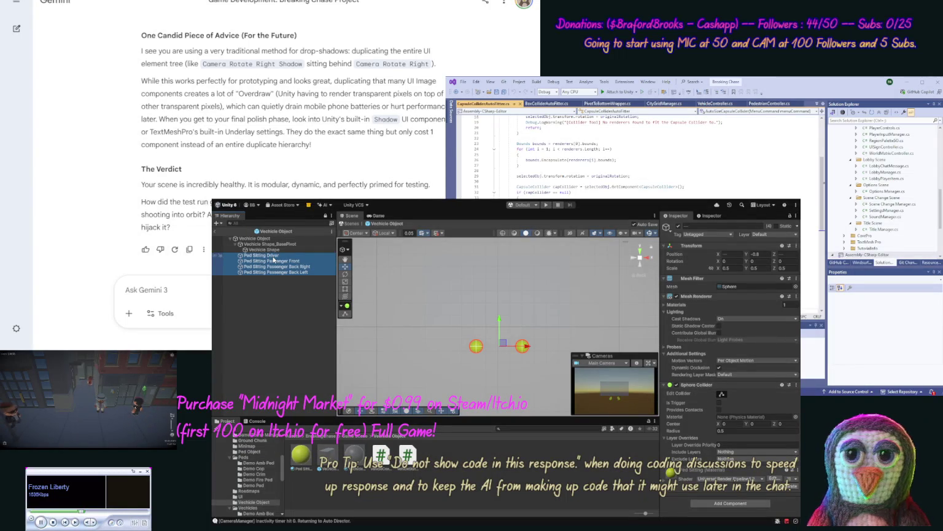
# - Set Vechicle Shape_BasePivot's Y position to -1.5
pyautogui.click(275, 250)
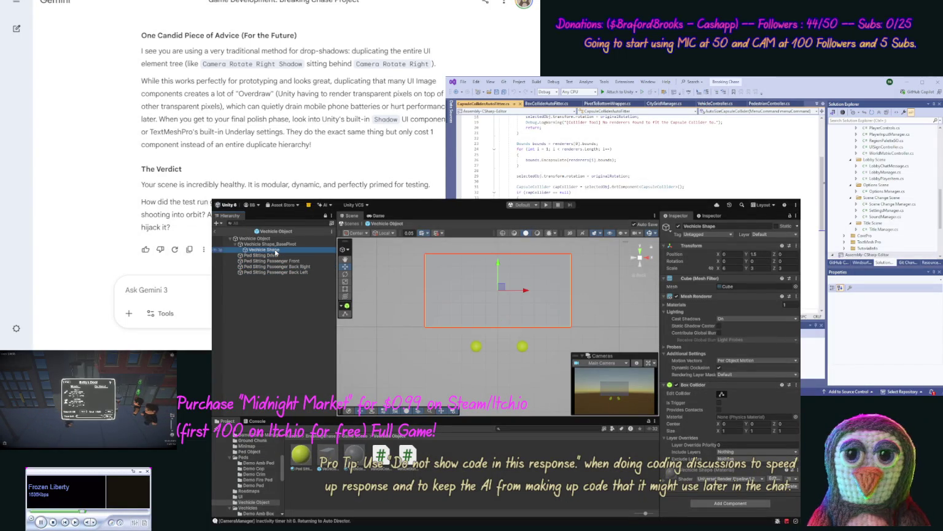
pyautogui.press('Down')
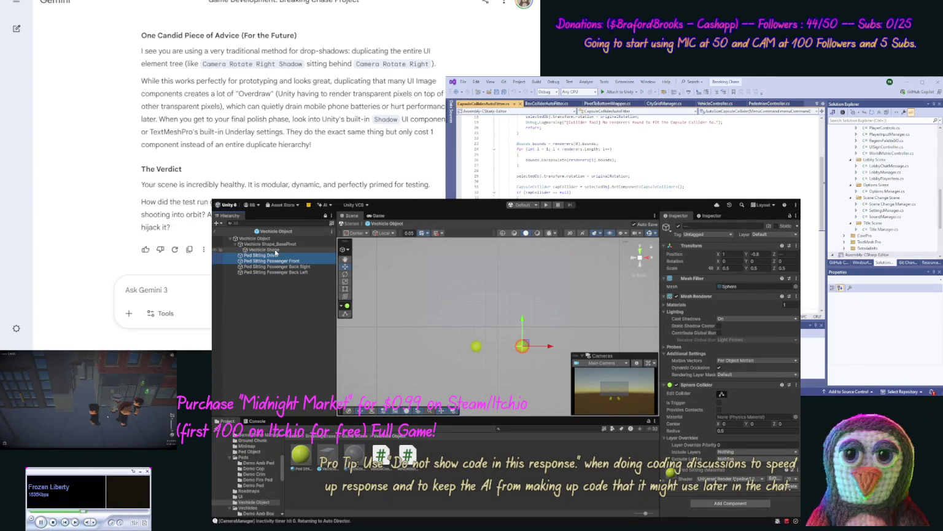
pyautogui.press('Up')
pyautogui.press('Up')
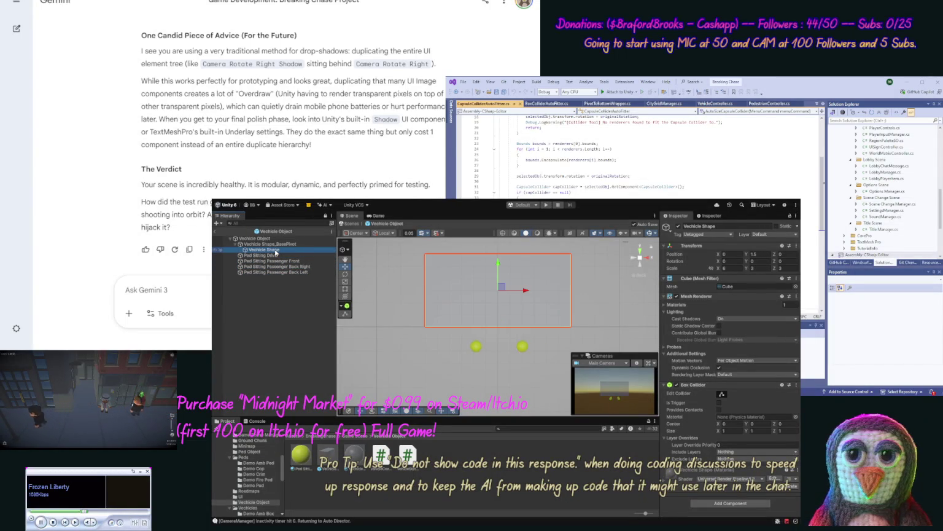
pyautogui.write('-1.5')
pyautogui.press('Return')
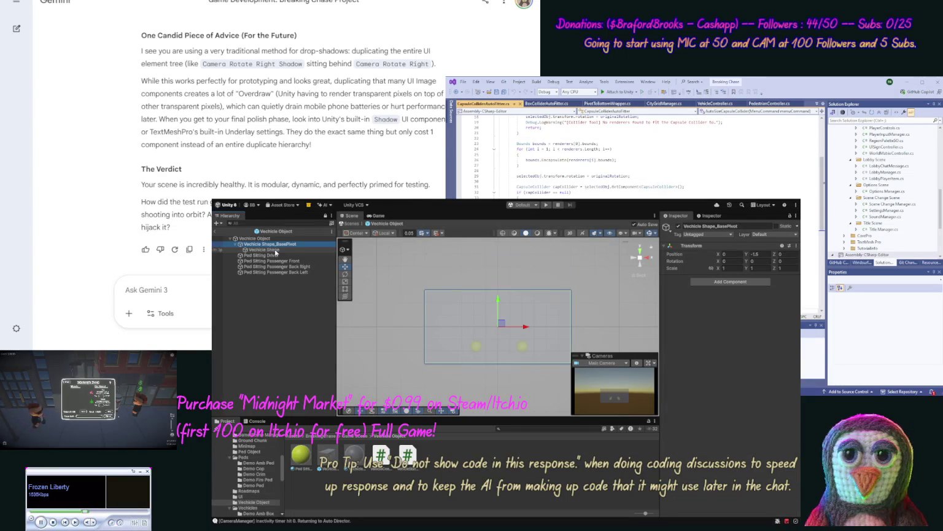
# - Make the four Ped Sitting seat points children of Vechicle Shape
pyautogui.click(274, 255)
pyautogui.keyDown('shift'); pyautogui.click(274, 267); pyautogui.keyUp('shift')
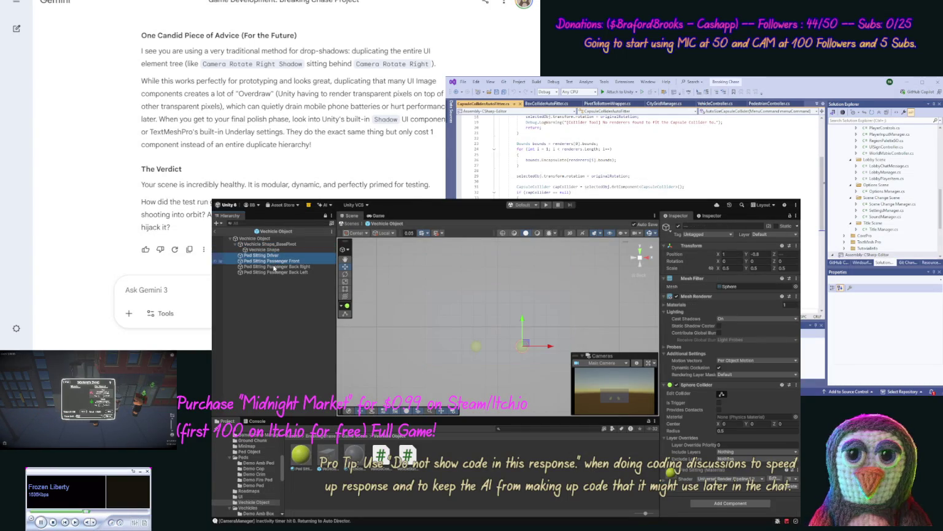
pyautogui.keyDown('shift'); pyautogui.click(275, 272); pyautogui.keyUp('shift')
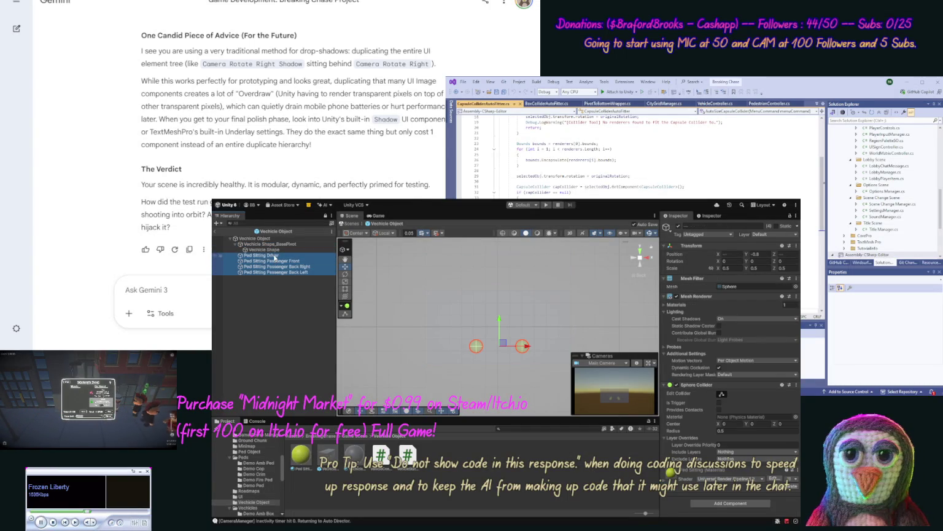
pyautogui.moveTo(278, 251); pyautogui.dragTo(278, 252)
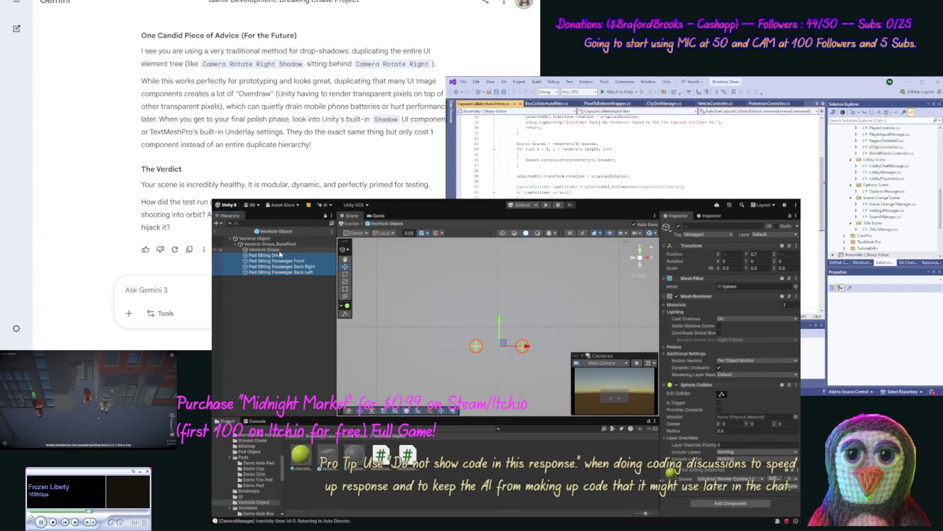
pyautogui.click(276, 250)
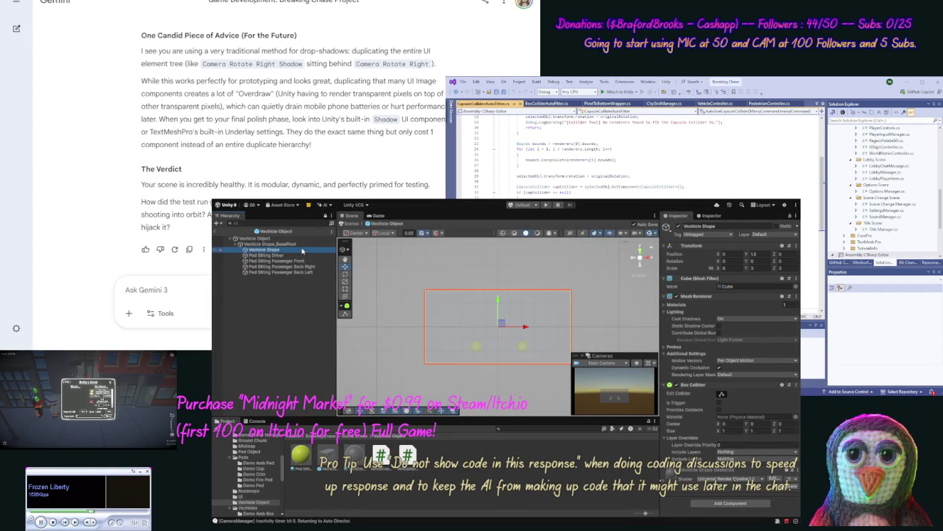
pyautogui.click(298, 245)
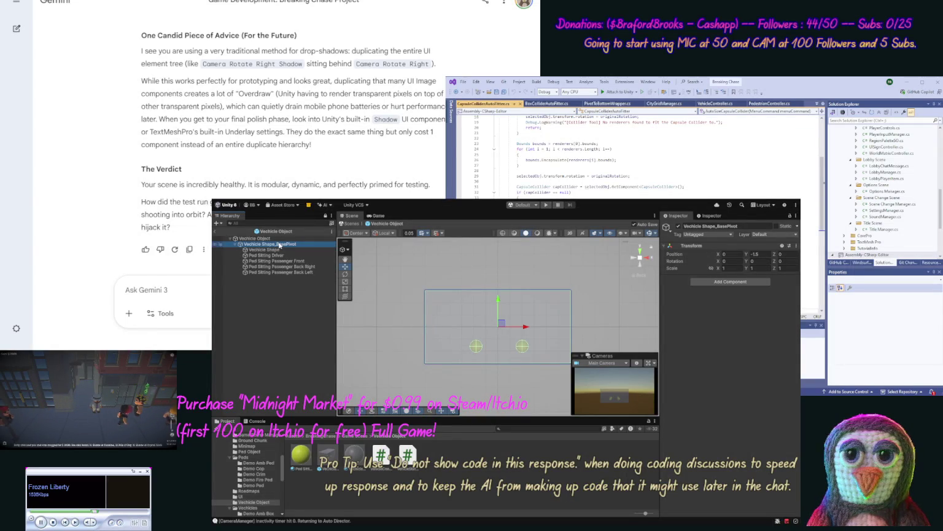
pyautogui.moveTo(281, 245); pyautogui.dragTo(292, 279)
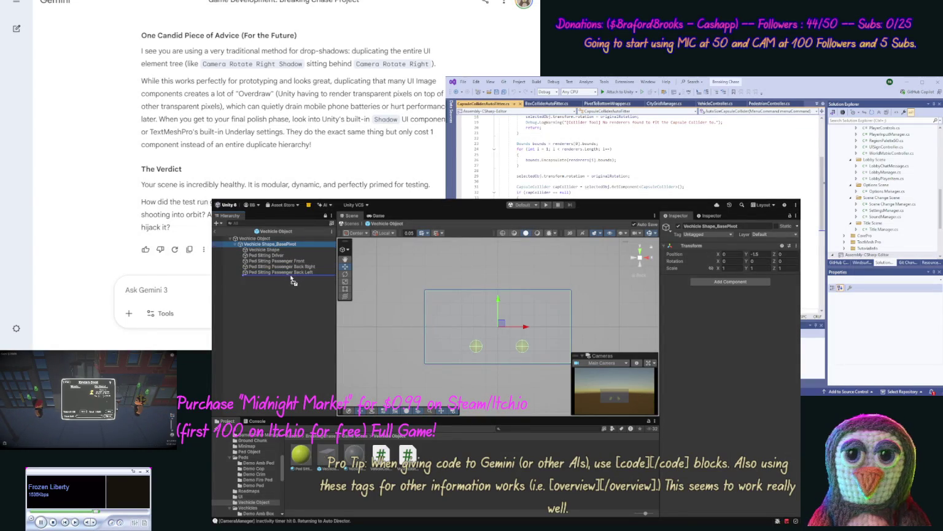
# - Re-enter -1.50 as Vechicle Shape_BasePivot's Y position and clear the selection
pyautogui.click(270, 250)
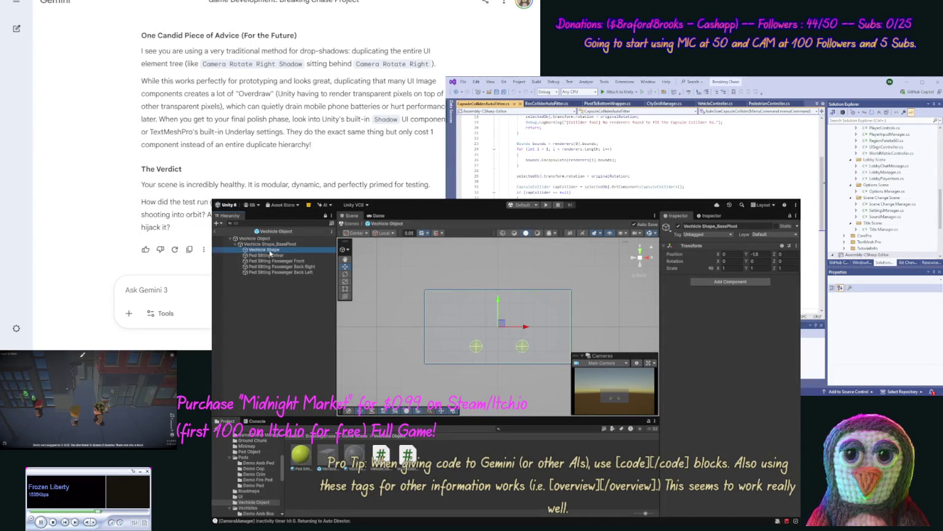
pyautogui.click(762, 253)
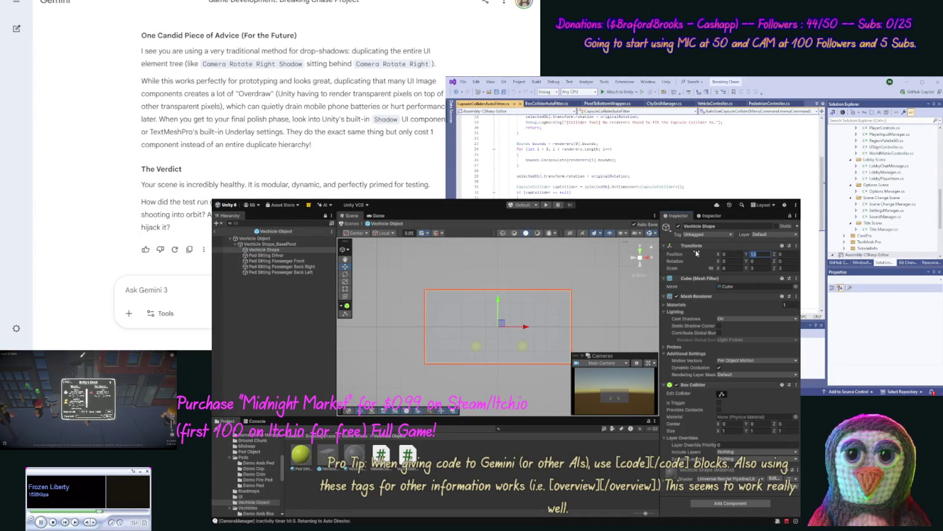
pyautogui.click(289, 244)
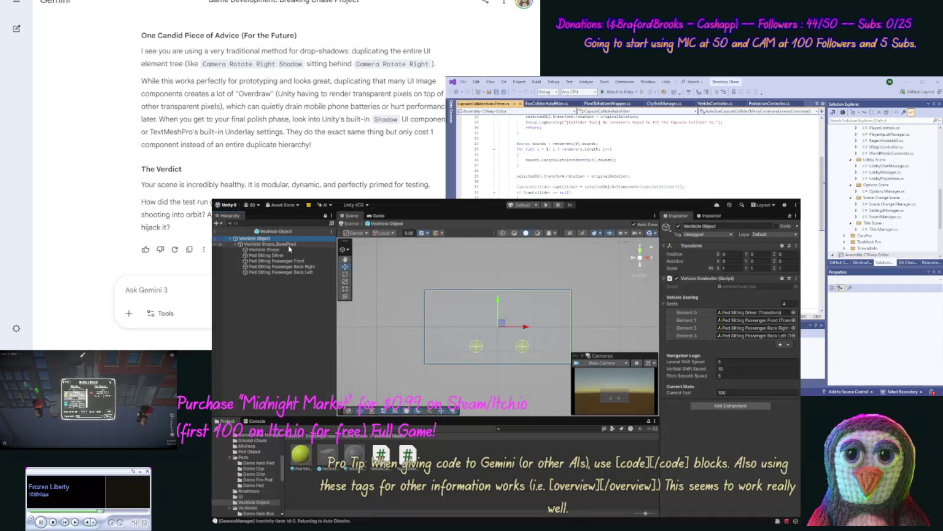
pyautogui.click(755, 253)
pyautogui.write('-1.5')
pyautogui.write('0')
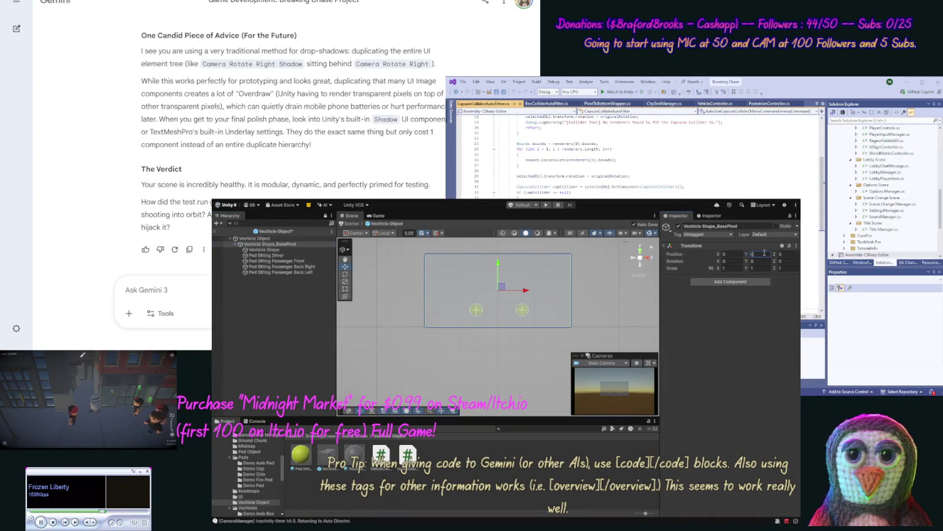
pyautogui.click(264, 249)
pyautogui.click(282, 281)
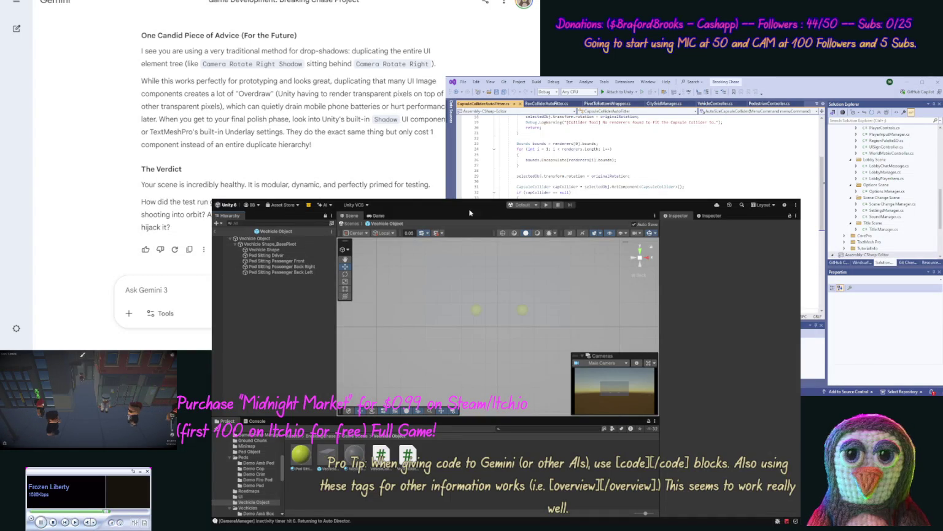
# - Back in Game Scene, playtest the vehicle, rotating the camera twice and zooming out, then stop
pyautogui.click(216, 234)
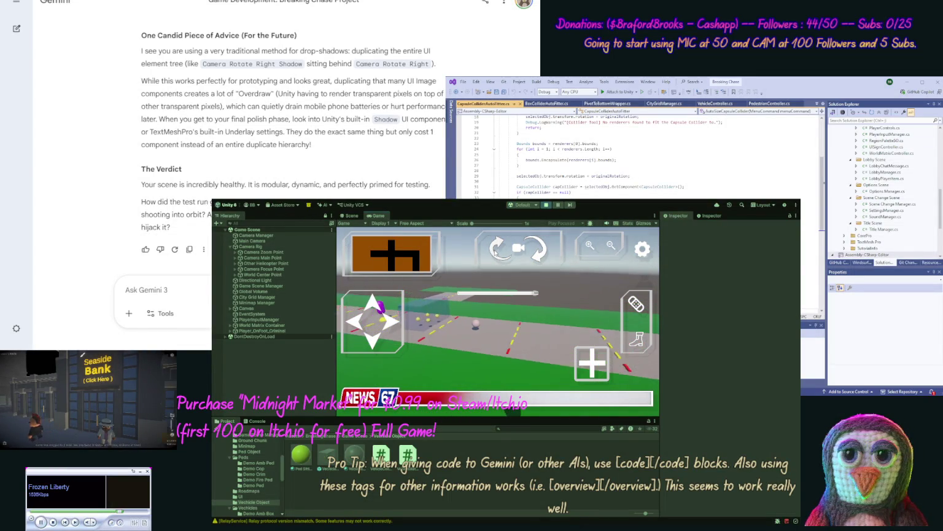
pyautogui.click(495, 251)
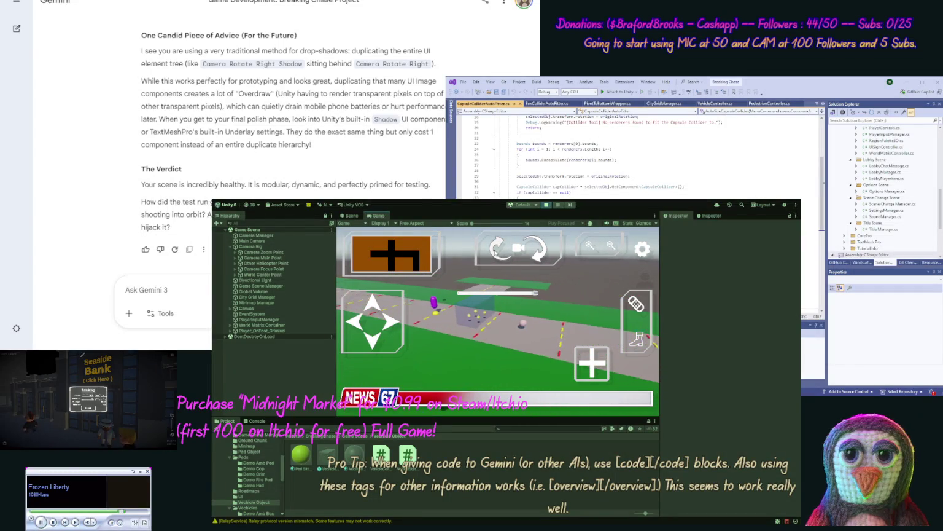
pyautogui.click(496, 251)
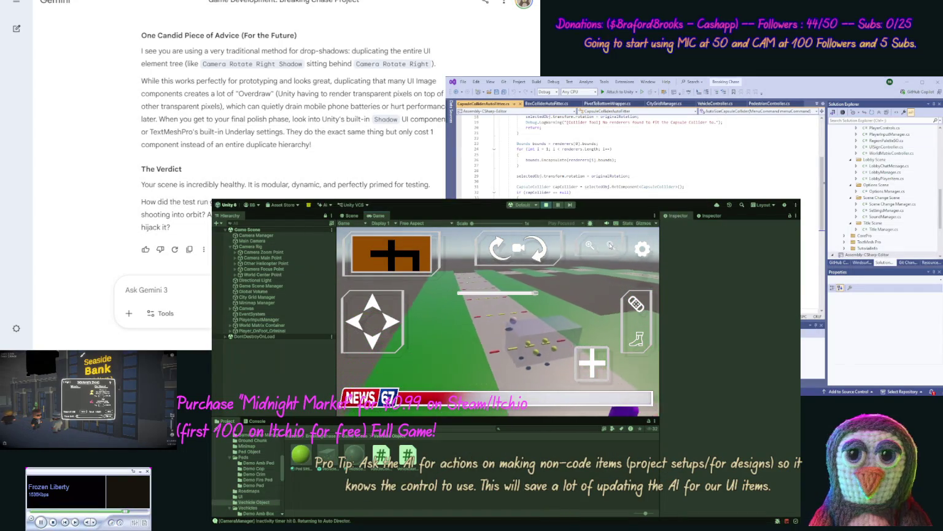
pyautogui.click(610, 244)
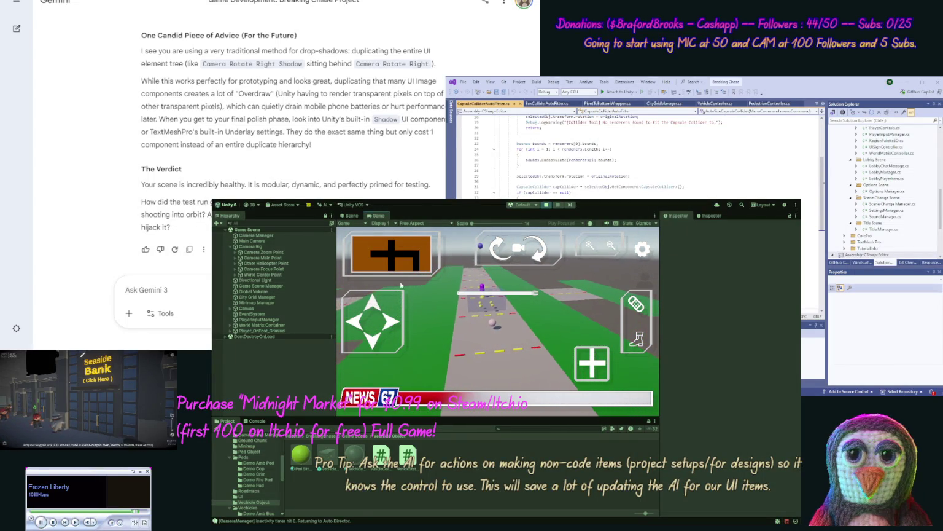
pyautogui.click(546, 207)
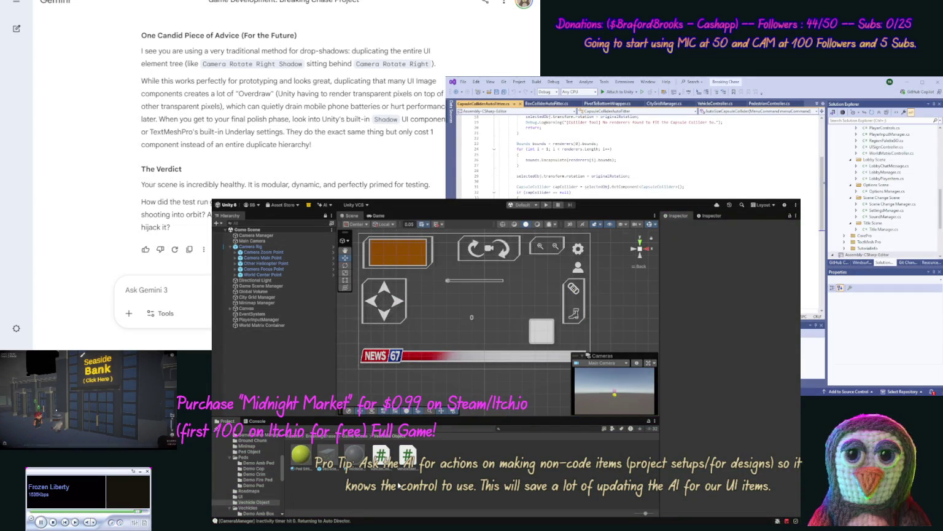
# - Reopen the Vechicle Object prefab and check the Vechicle Shape box collider's bounds
pyautogui.click(211, 291)
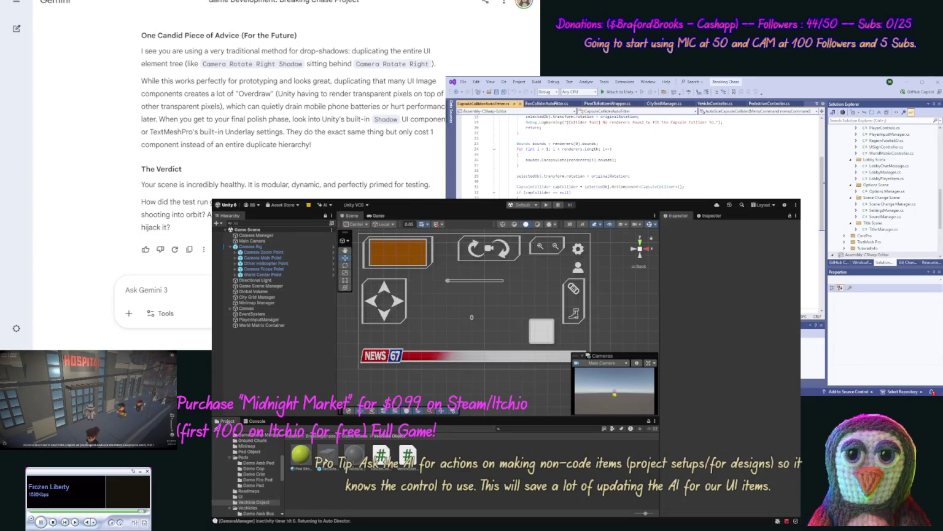
pyautogui.doubleClick(330, 458)
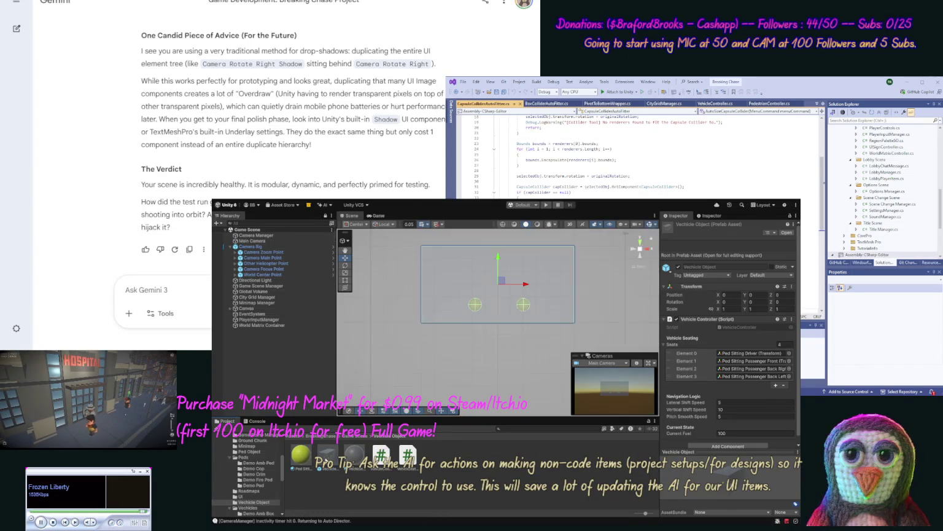
pyautogui.click(280, 251)
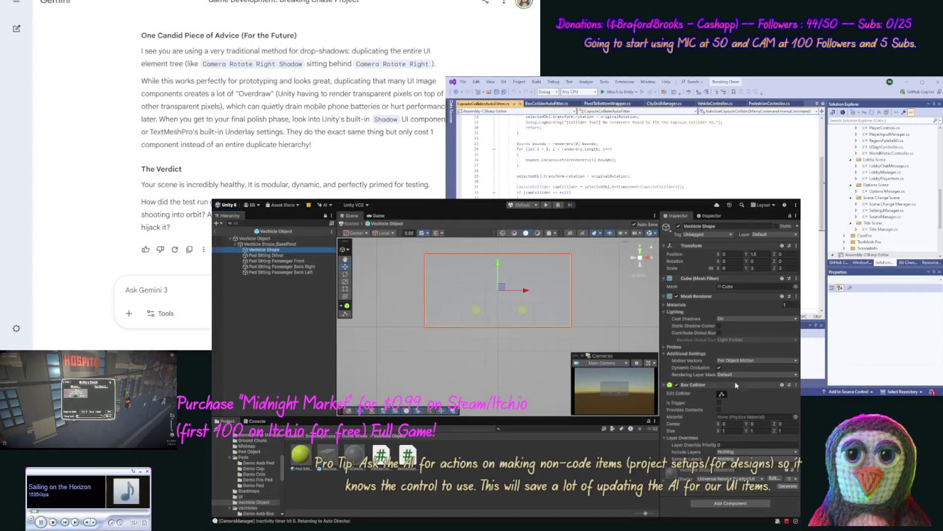
pyautogui.click(721, 395)
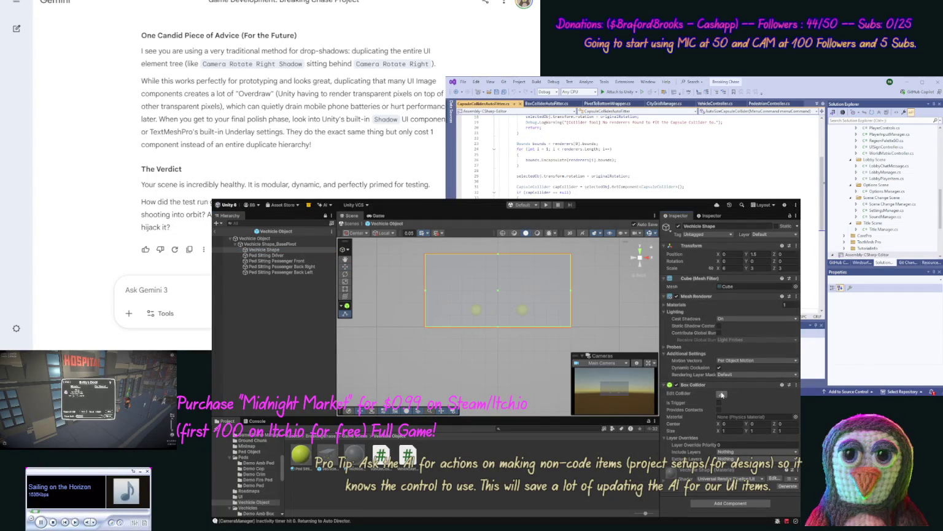
pyautogui.click(722, 395)
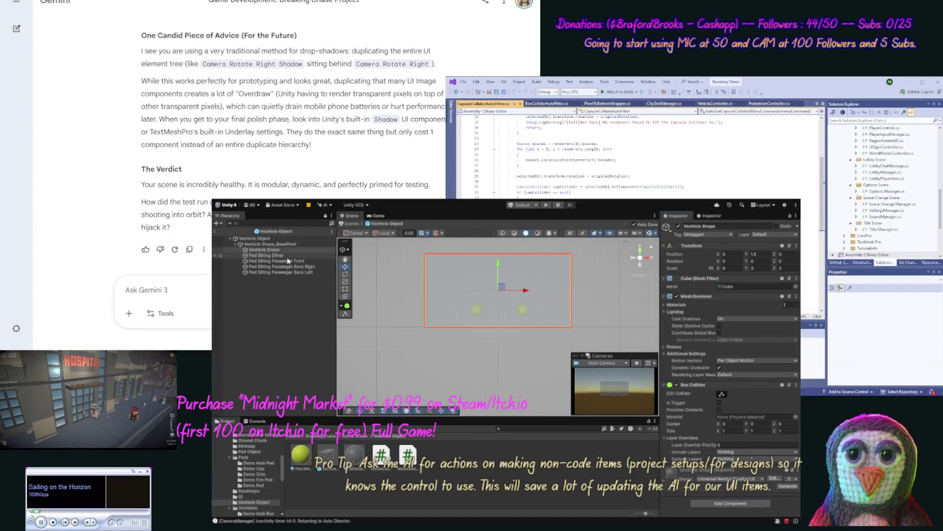
# - Remove the Sphere Colliders from the four Ped Sitting spheres, then select the Ped Object prefab asset
pyautogui.click(266, 255)
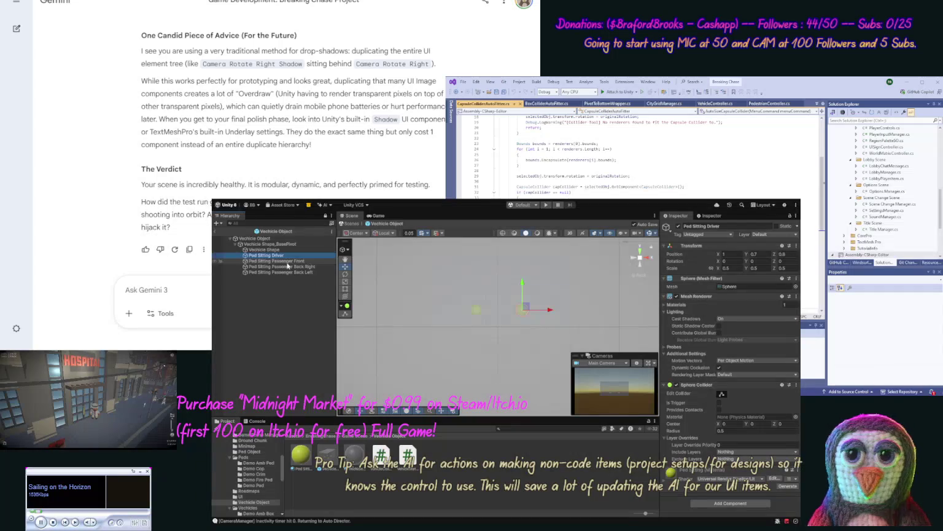
pyautogui.keyDown('shift'); pyautogui.click(286, 261); pyautogui.keyUp('shift')
pyautogui.keyDown('shift'); pyautogui.click(287, 267); pyautogui.keyUp('shift')
pyautogui.keyDown('shift'); pyautogui.click(288, 272); pyautogui.keyUp('shift')
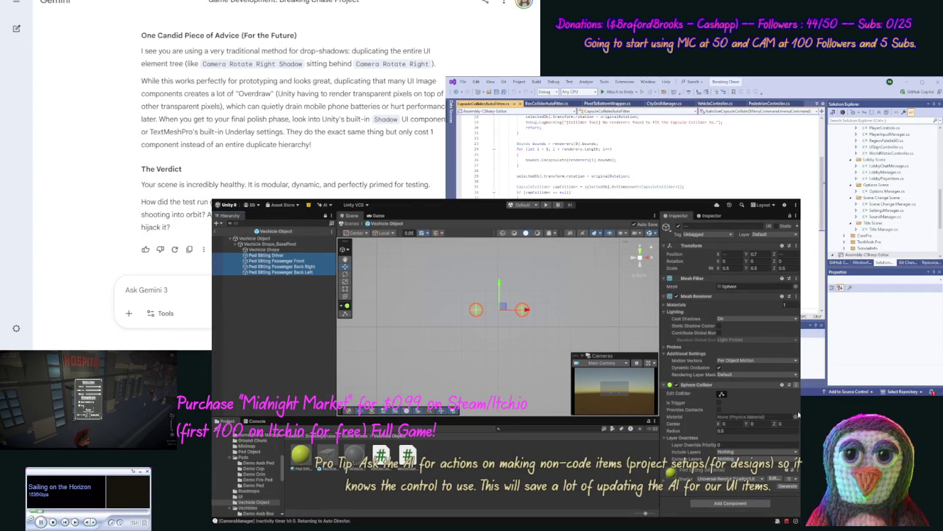
pyautogui.hotkey('ctrl', 'z')
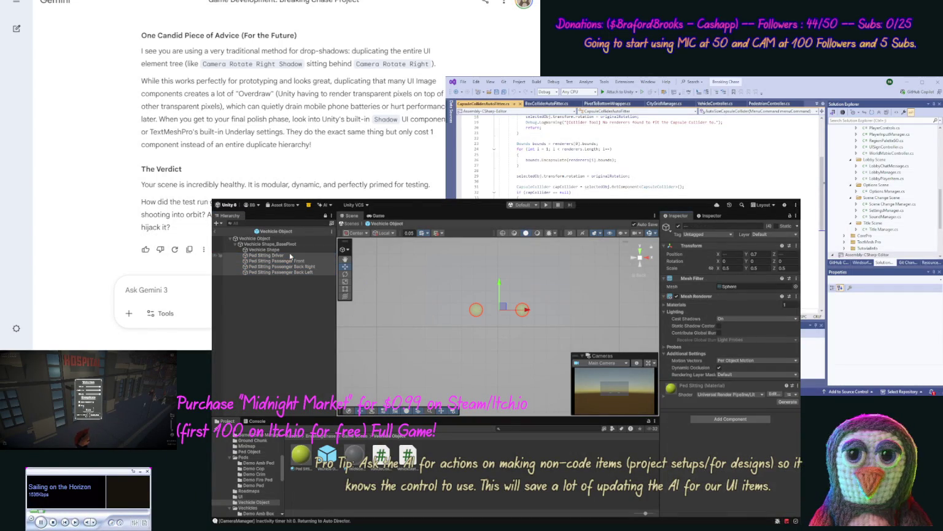
pyautogui.click(271, 250)
pyautogui.click(284, 255)
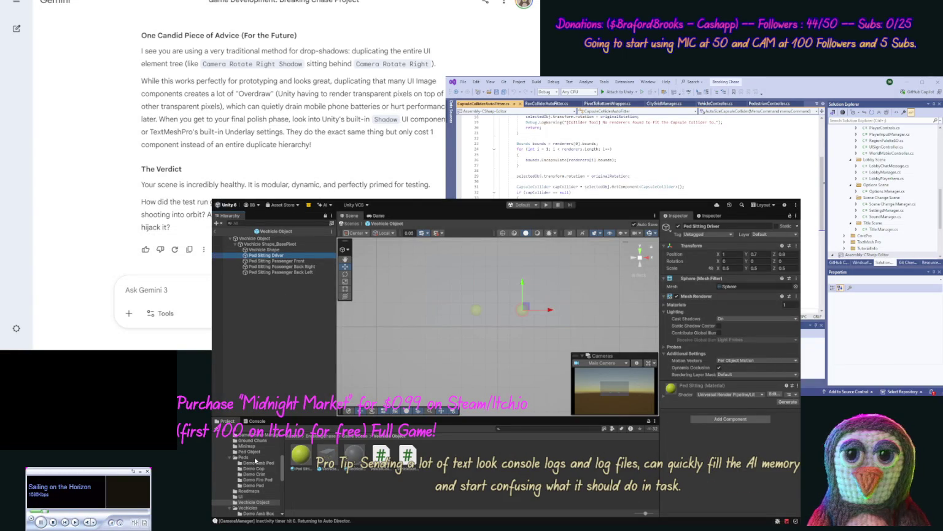
pyautogui.click(253, 453)
pyautogui.click(298, 458)
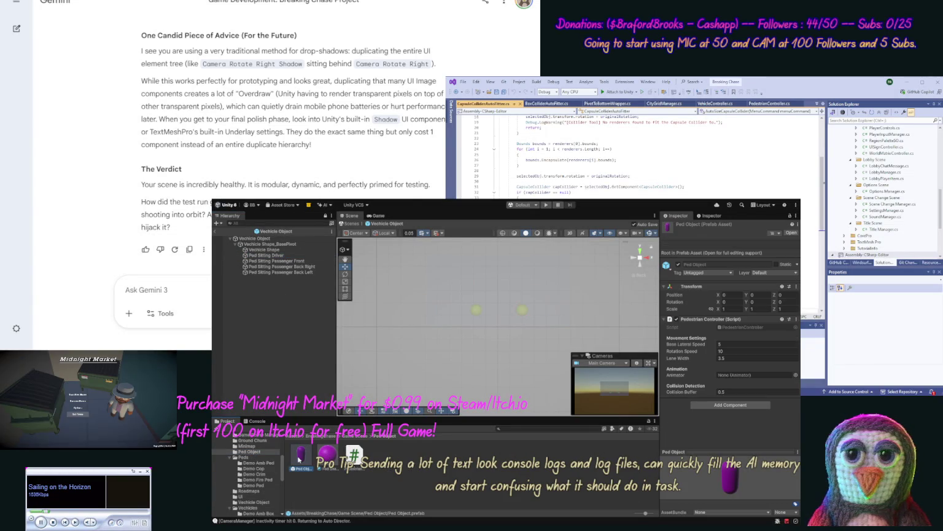
# - Open the Ped Object prefab and inspect the Ped Shape capsule's Capsule Collider handles
pyautogui.doubleClick(299, 457)
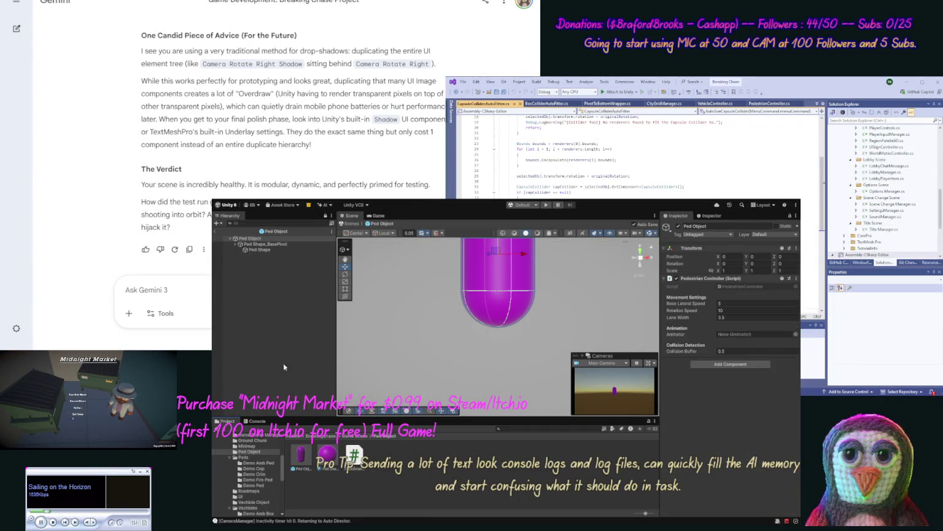
pyautogui.click(280, 244)
pyautogui.click(279, 250)
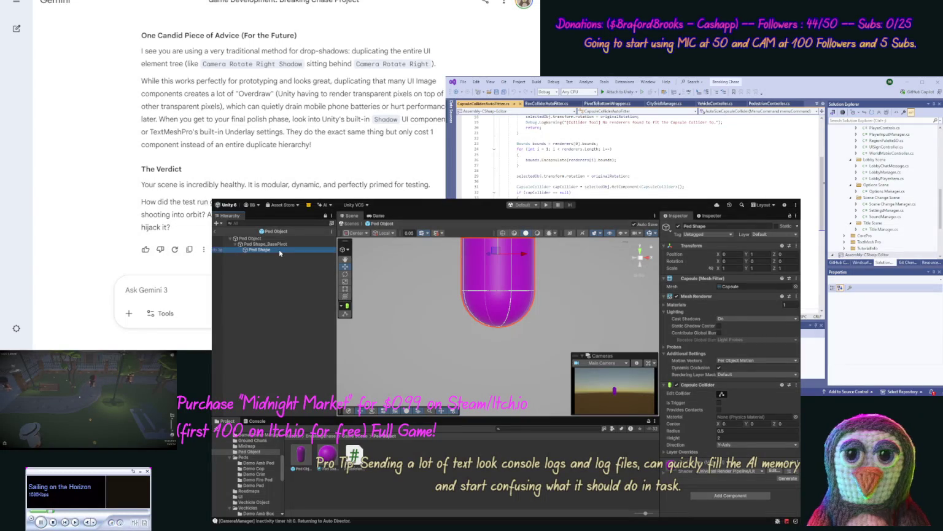
pyautogui.click(723, 394)
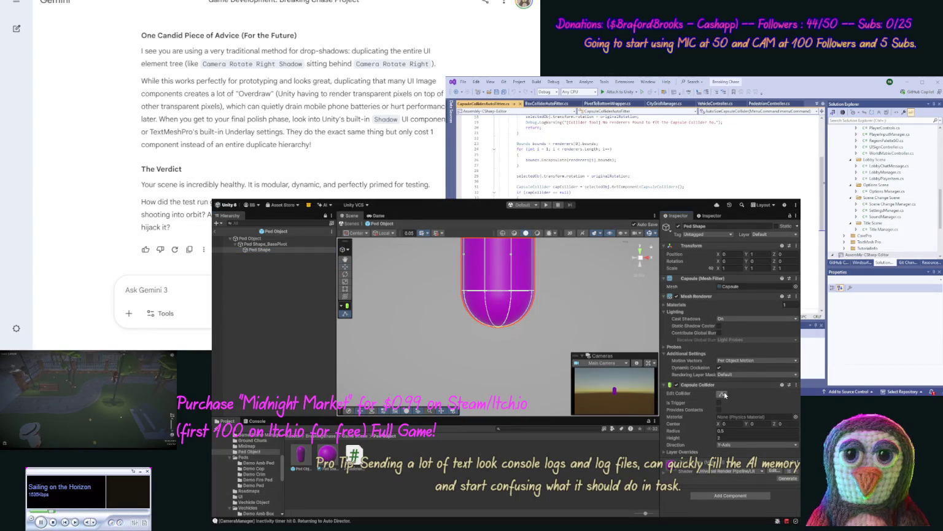
pyautogui.click(724, 393)
pyautogui.write('No the p')
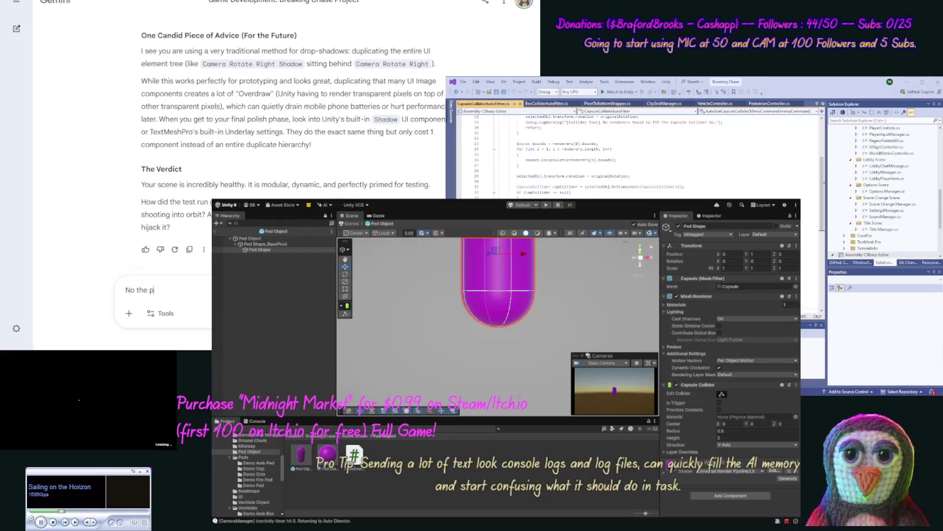
# - Tell Gemini the ped didn't fall despite no Rigidbody or gravity, asking for no code
pyautogui.write('ed did')
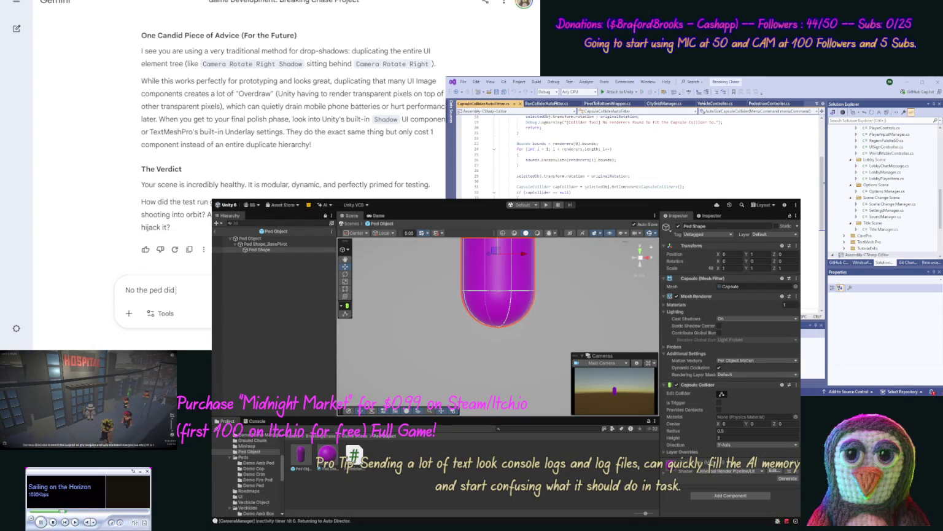
pyautogui.write(' not fall')
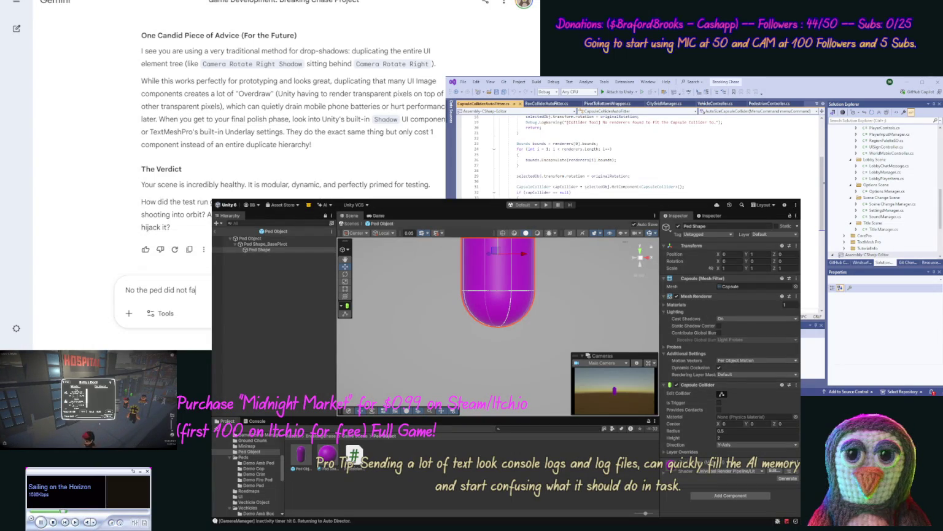
pyautogui.write(' alth')
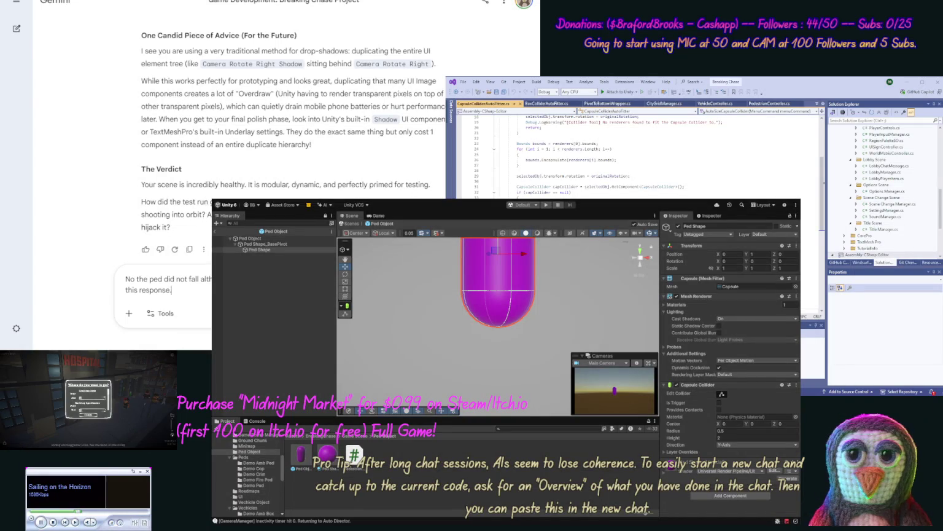
pyautogui.press('Return')
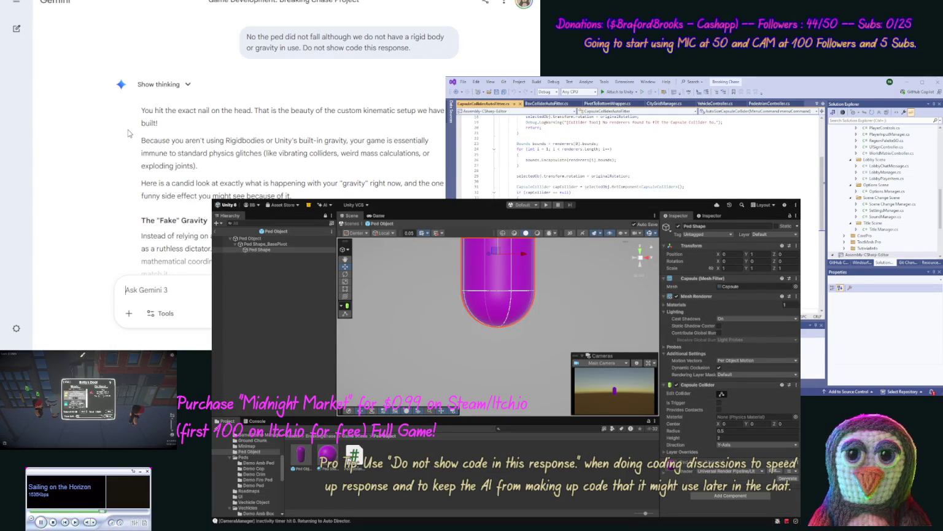
pyautogui.scroll(-5, 289, 144)
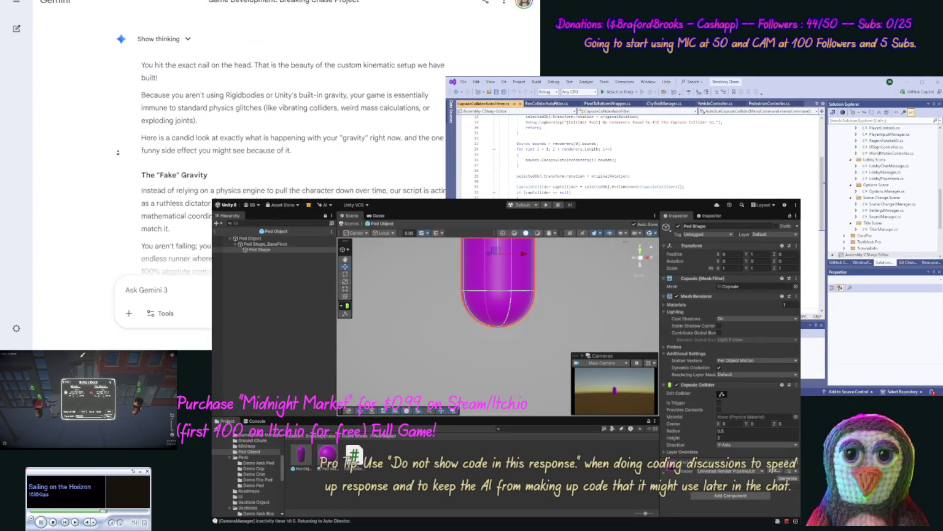
pyautogui.scroll(-2, 118, 152)
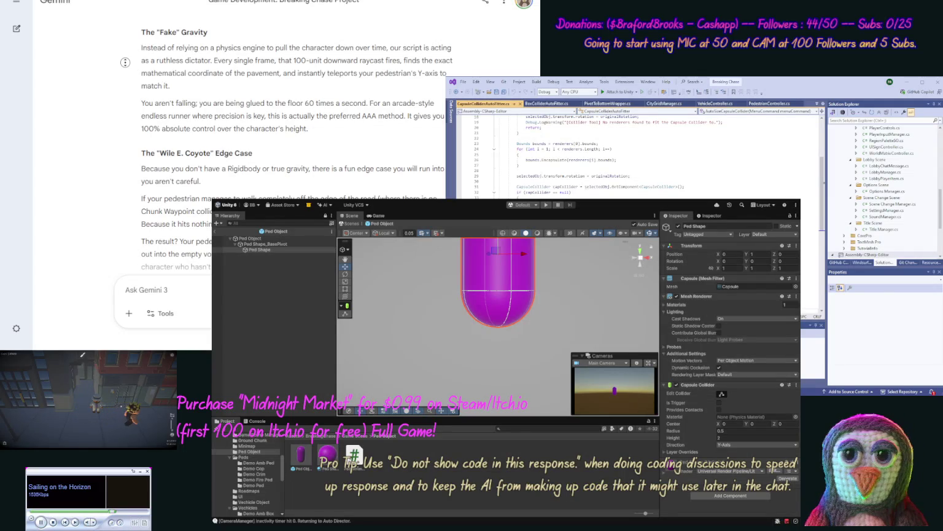
pyautogui.scroll(-2, 125, 80)
pyautogui.scroll(-3, 125, 79)
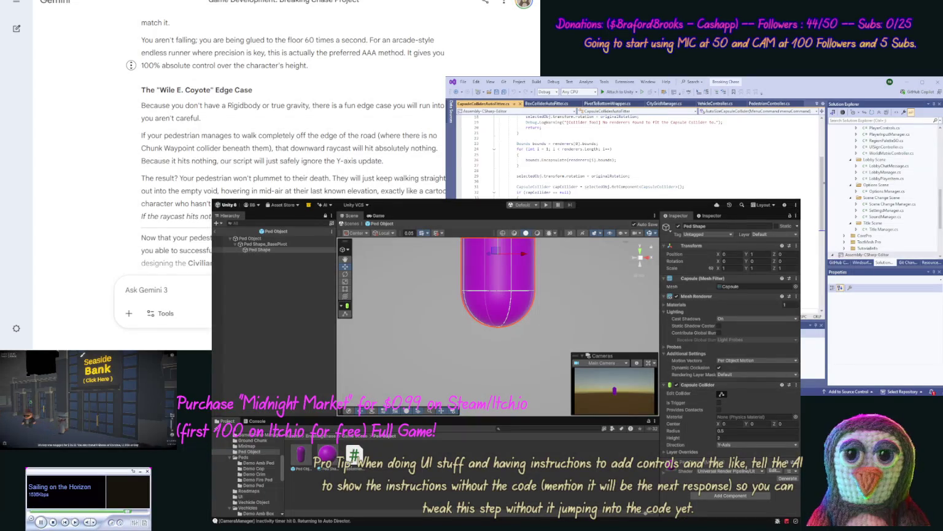
pyautogui.scroll(-1, 129, 88)
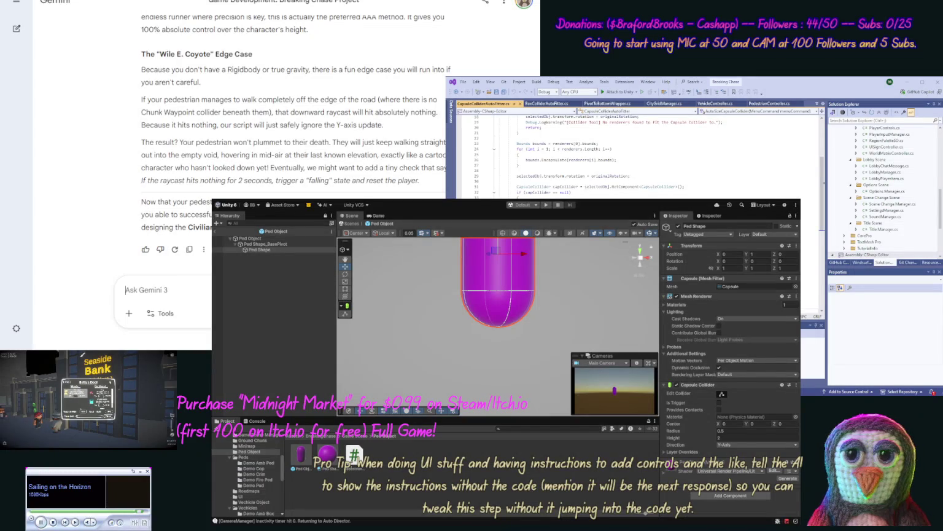
# - Tell Gemini the car spawns turned 90° and off-lane, and input moves the camera focal point
pyautogui.write('Two things the car loaded')
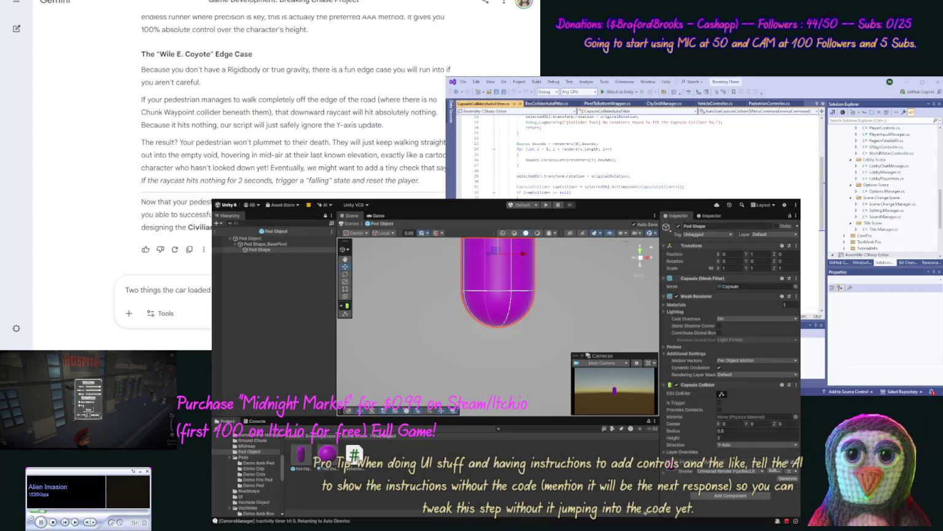
pyautogui.write('have lane')
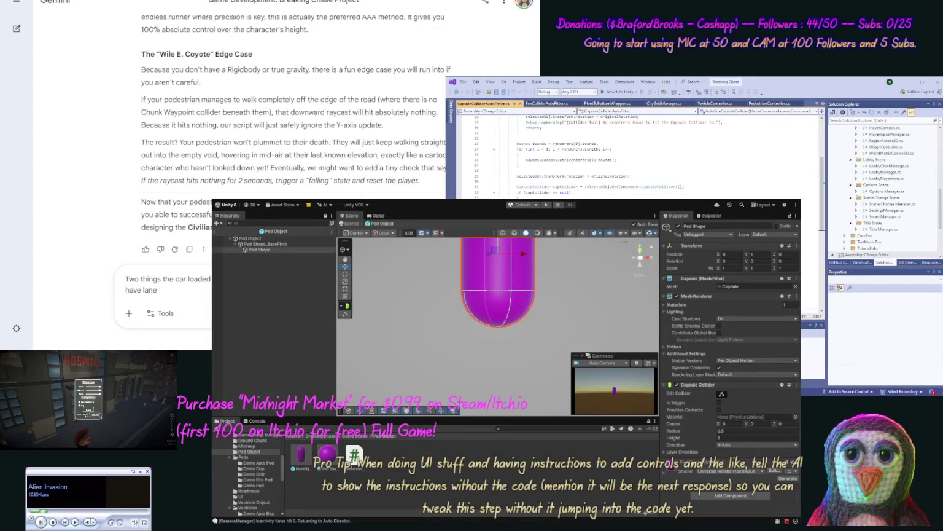
pyautogui.write(' markers y')
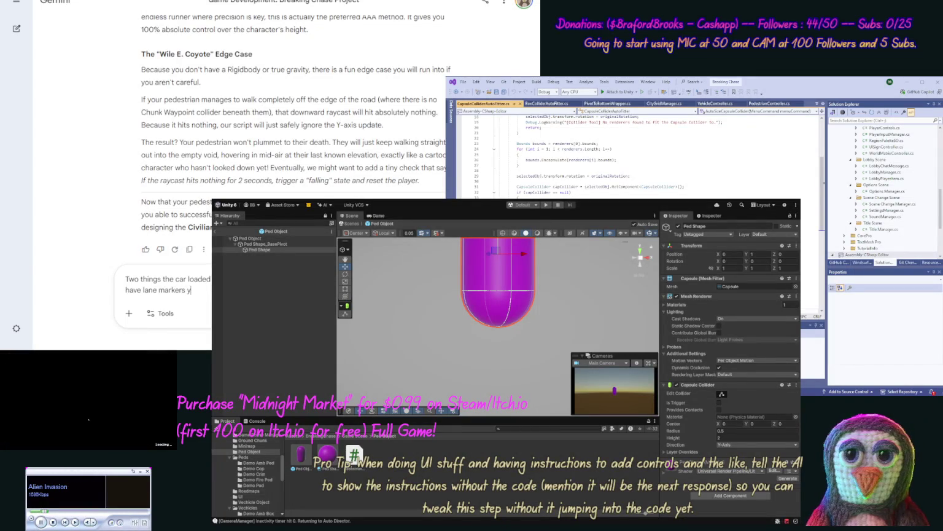
pyautogui.write('et), an')
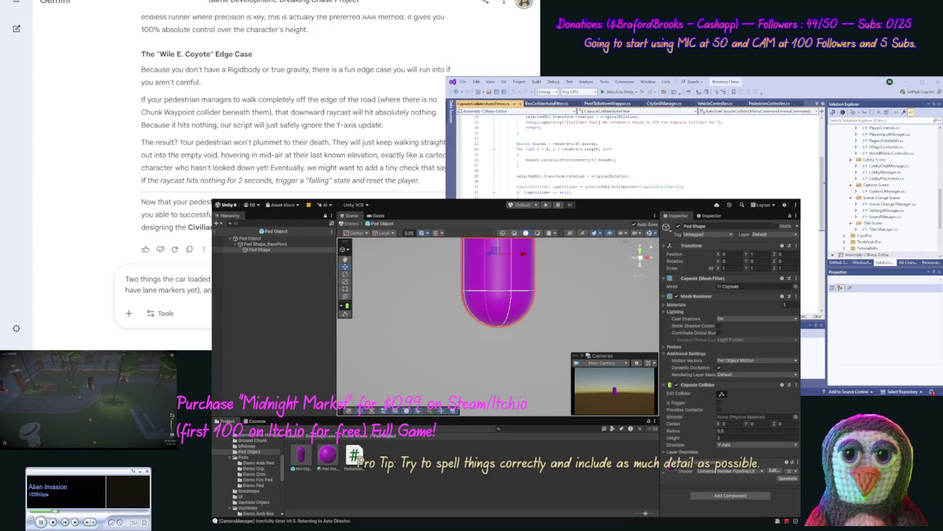
pyautogui.write('camera focal point that sn')
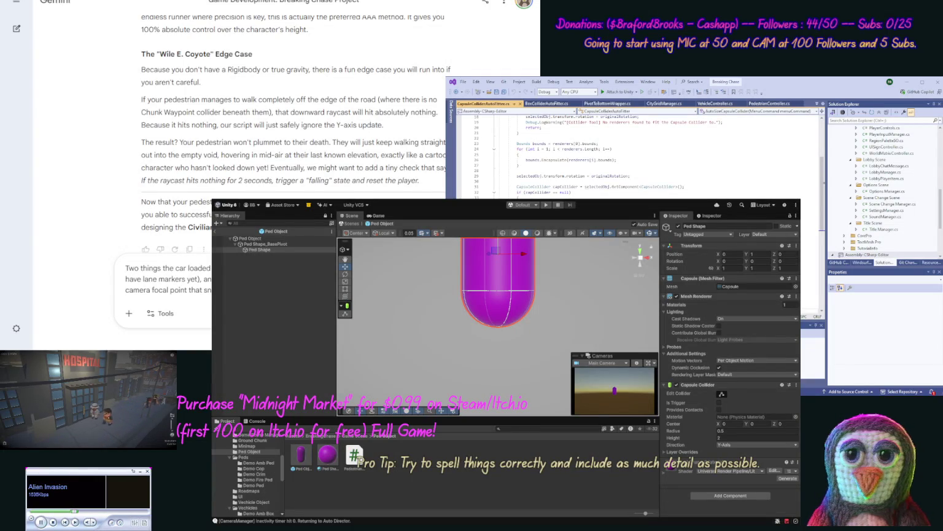
pyautogui.press('Return')
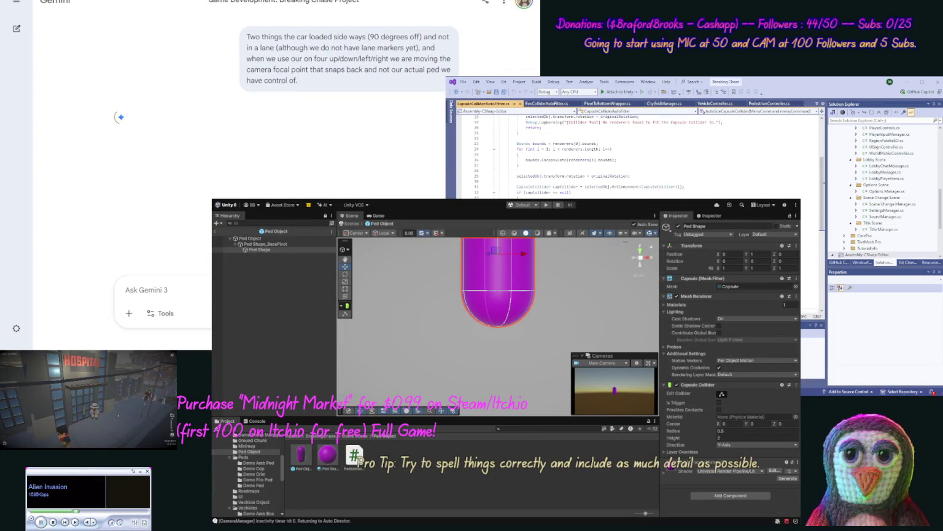
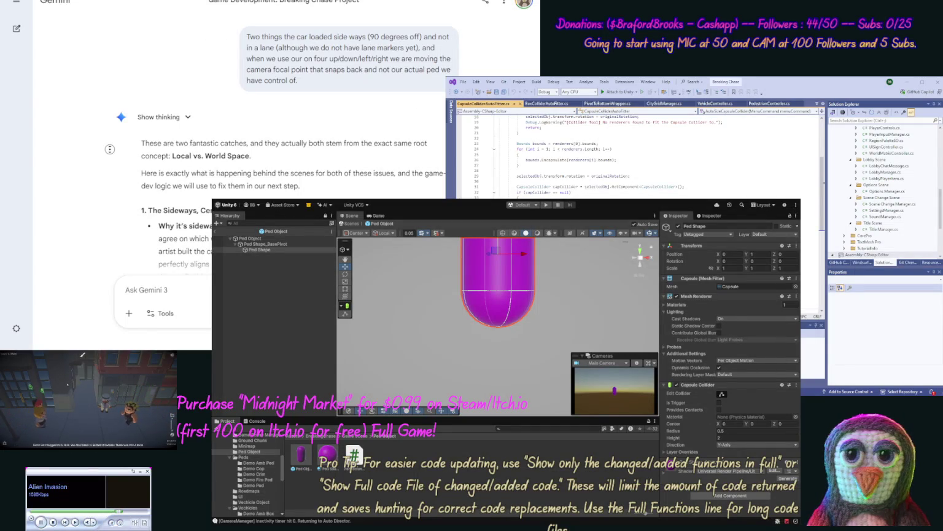
# - Reply 'Yes please update these files.' to Gemini and send it
pyautogui.scroll(-1, 109, 171)
pyautogui.scroll(-5, 109, 172)
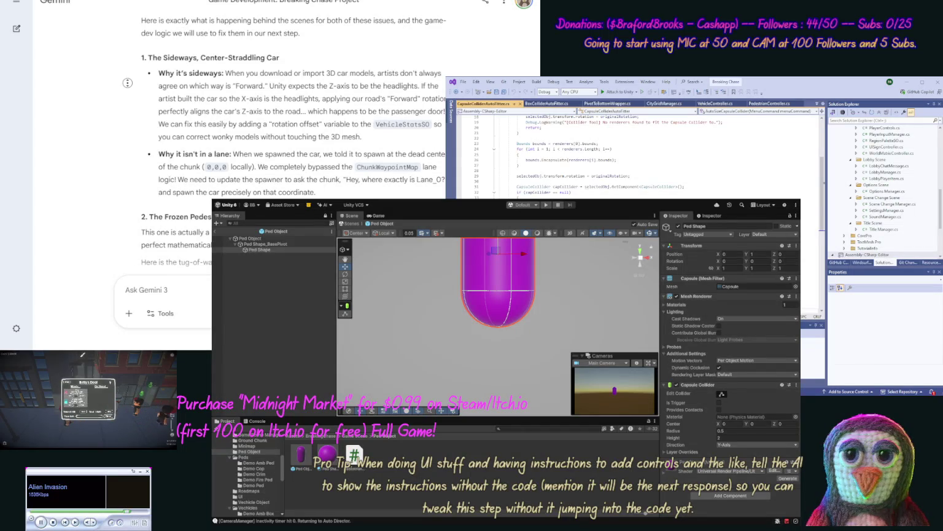
pyautogui.scroll(-4, 117, 110)
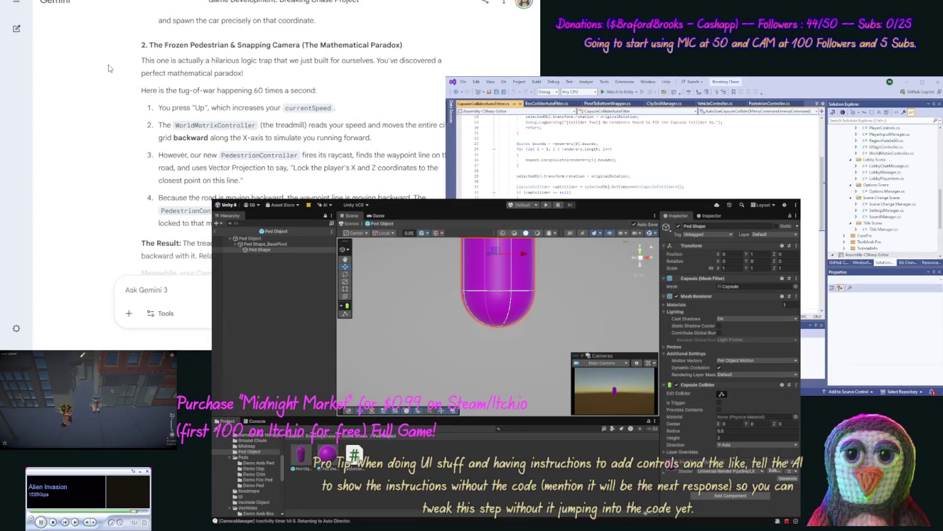
pyautogui.scroll(-3, 109, 75)
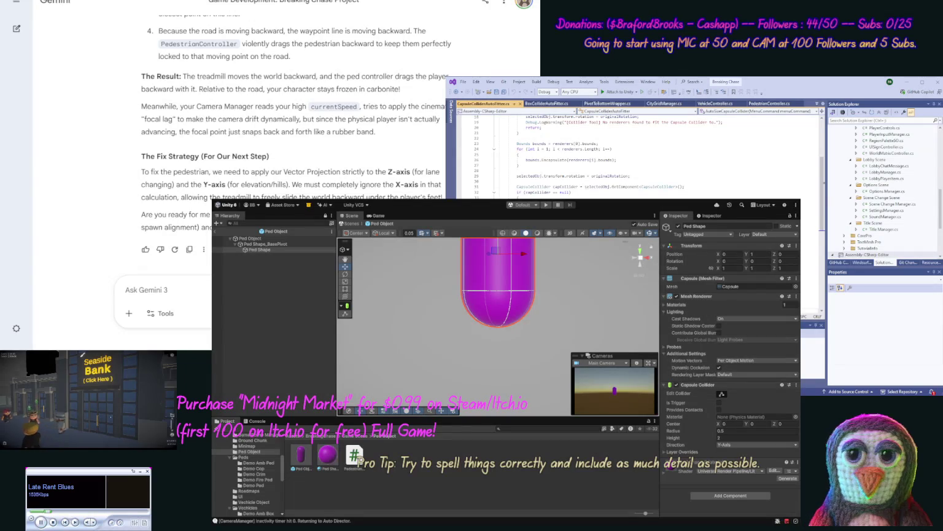
pyautogui.write('Yes please')
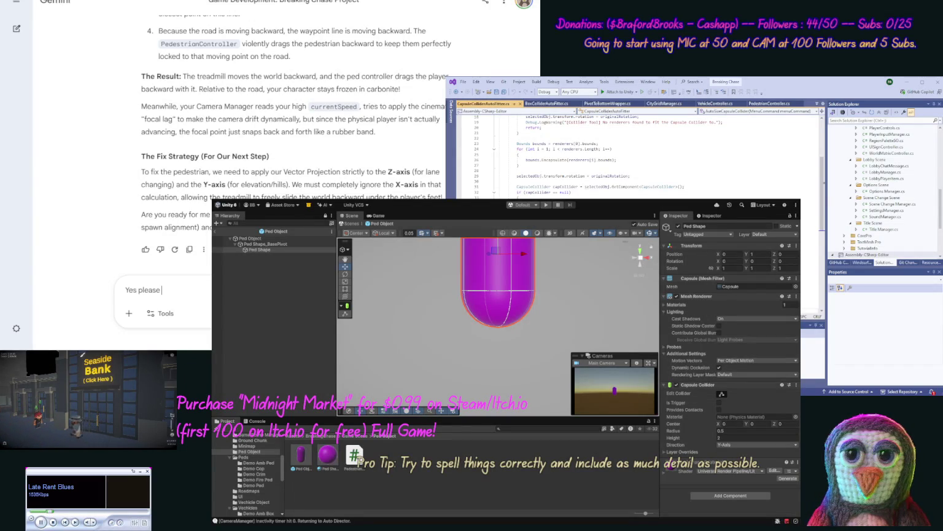
pyautogui.write(' update thes')
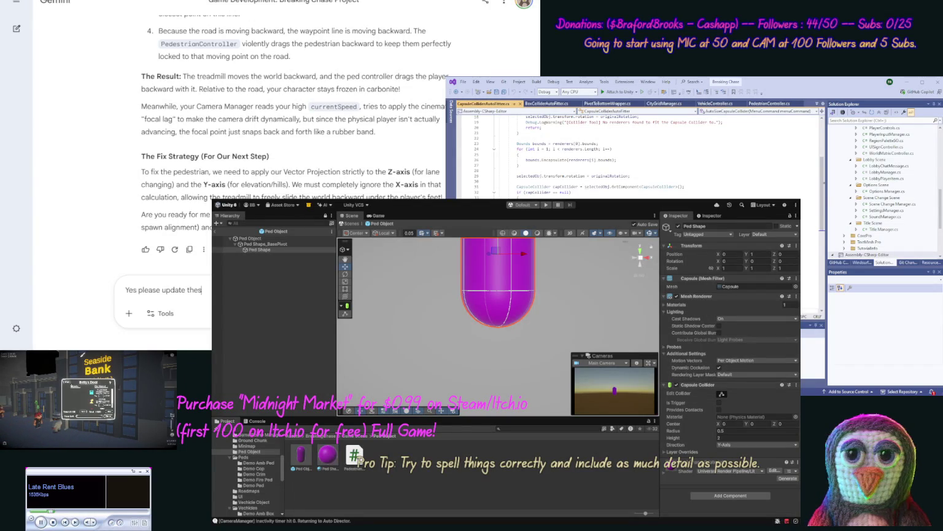
pyautogui.write('iles.')
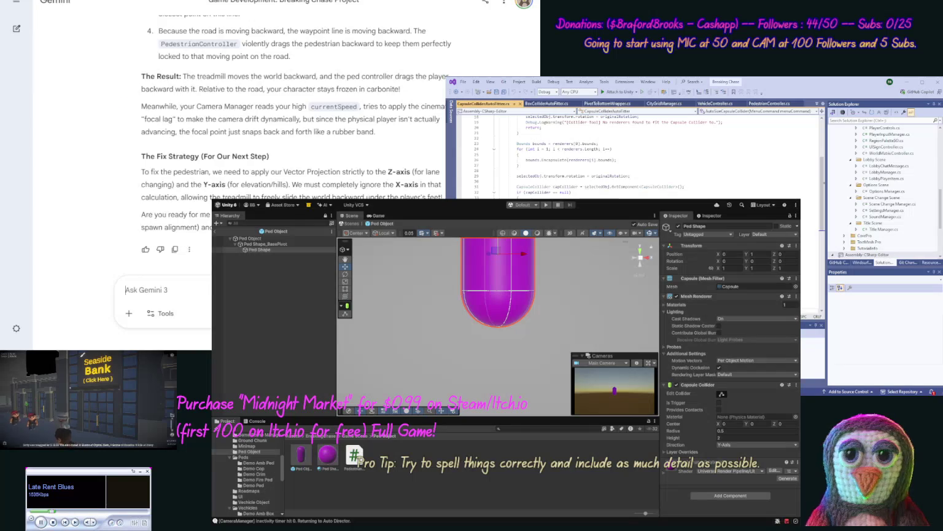
pyautogui.press('Return')
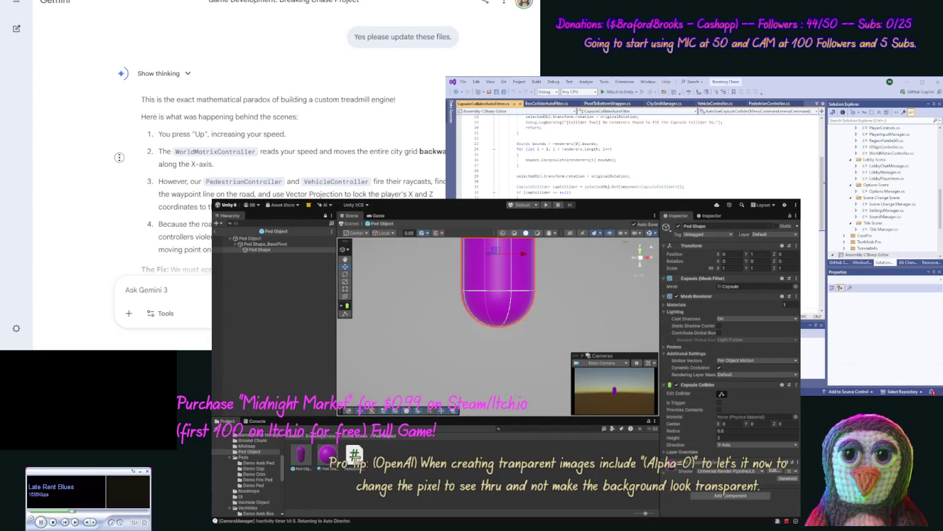
pyautogui.scroll(-3, 117, 178)
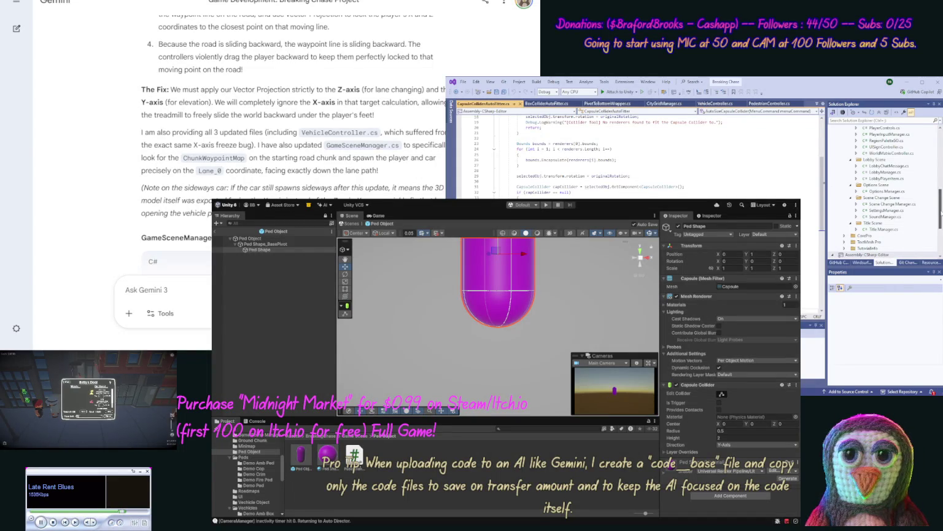
# - Overwrite GameSceneManager.cs in Visual Studio with Gemini's updated scene manager code
pyautogui.click(940, 212)
pyautogui.scroll(5, 937, 194)
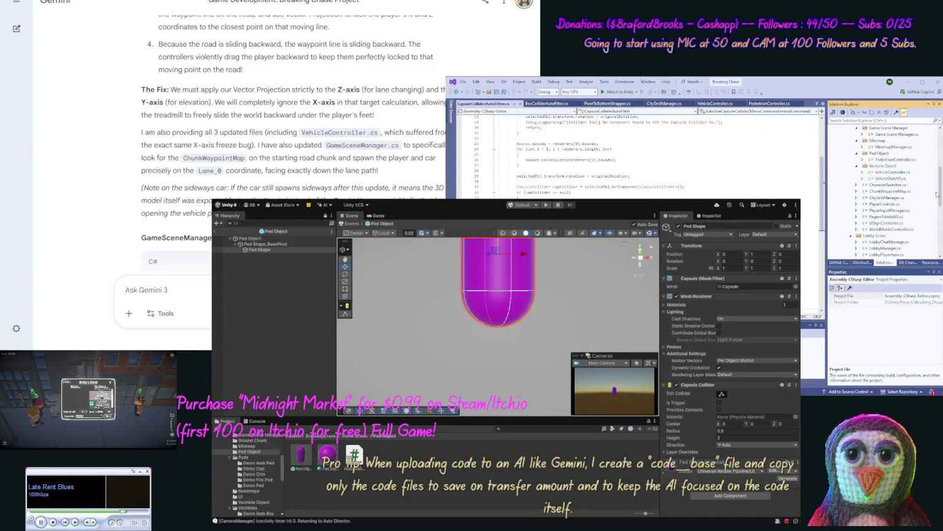
pyautogui.doubleClick(907, 134)
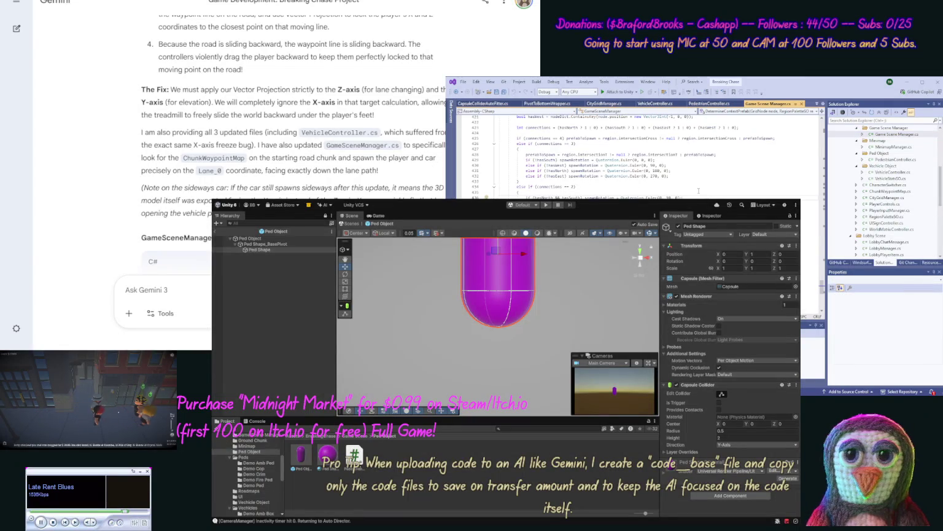
pyautogui.hotkey('ctrl', 'a')
pyautogui.hotkey('ctrl', 'v')
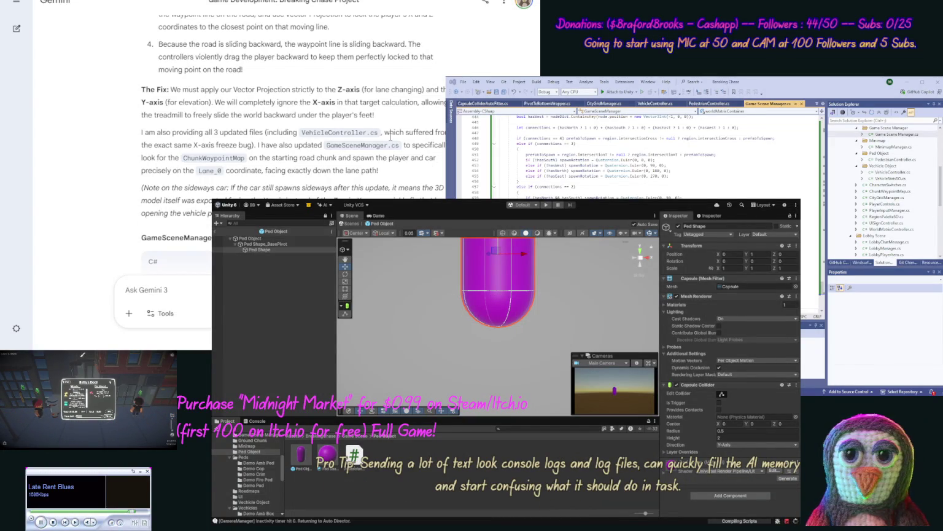
pyautogui.scroll(-10, 122, 136)
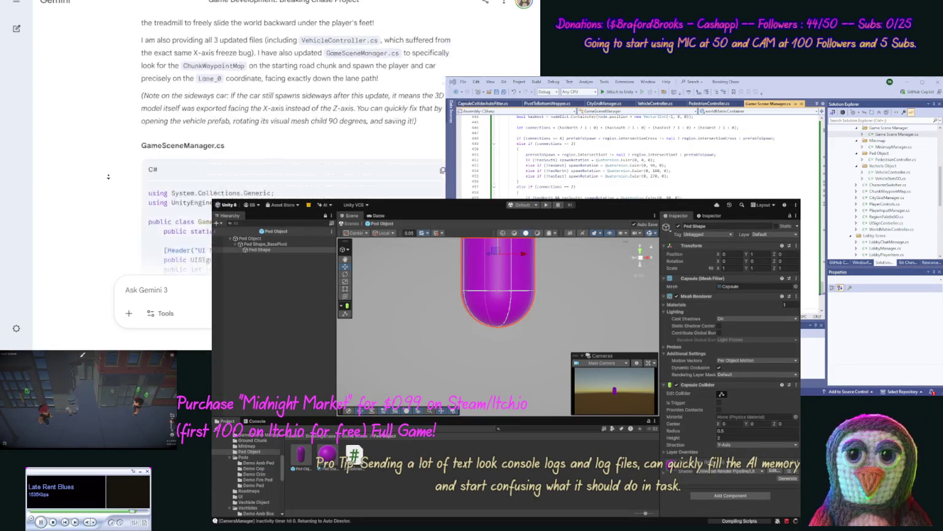
# - Scroll Gemini's reply past the scene manager code to the PedestrianController.cs block
pyautogui.scroll(-10, 109, 177)
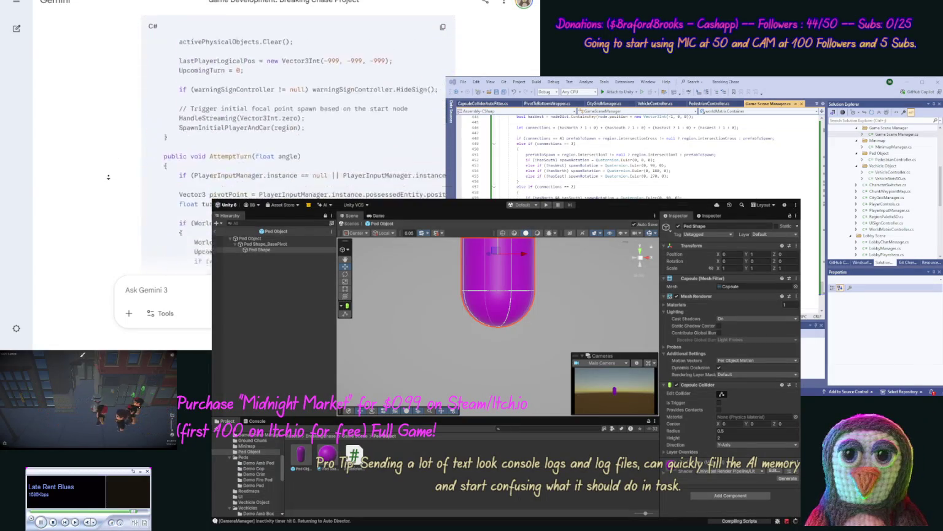
pyautogui.scroll(-10, 106, 177)
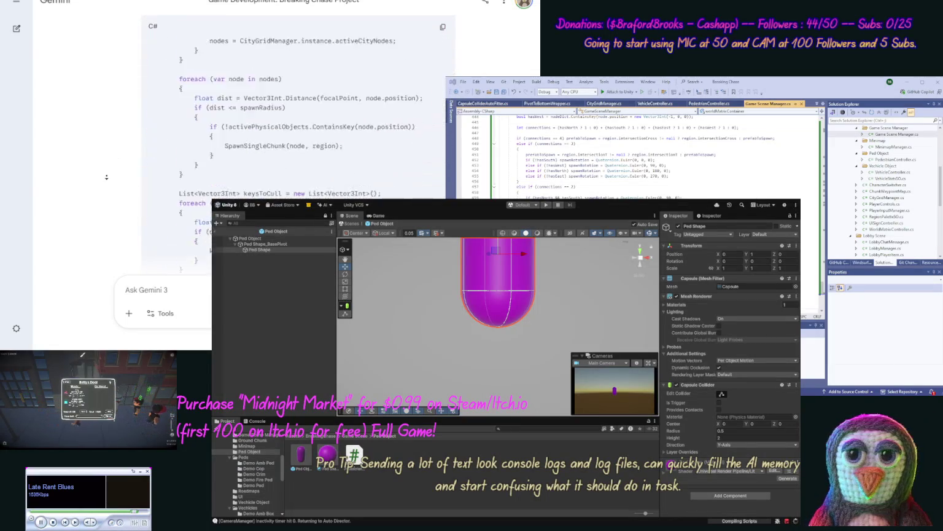
pyautogui.scroll(-10, 106, 177)
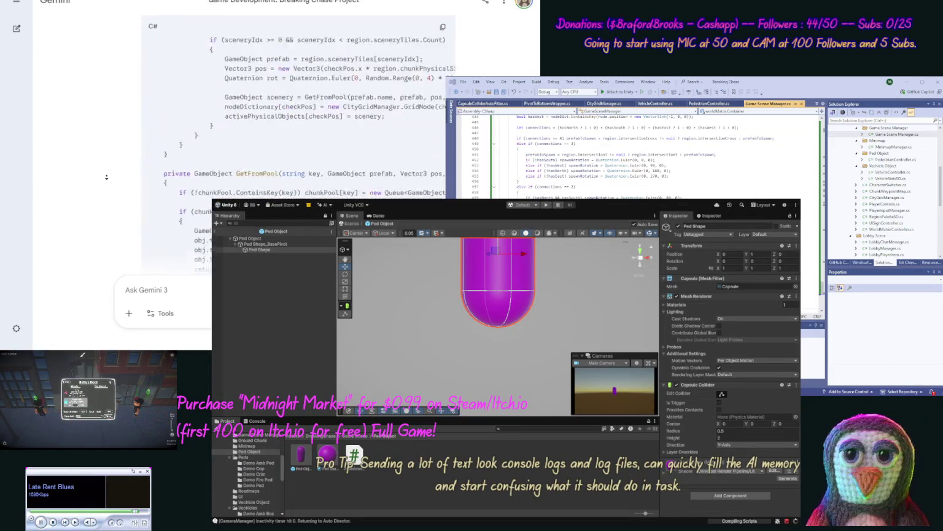
pyautogui.scroll(-10, 107, 177)
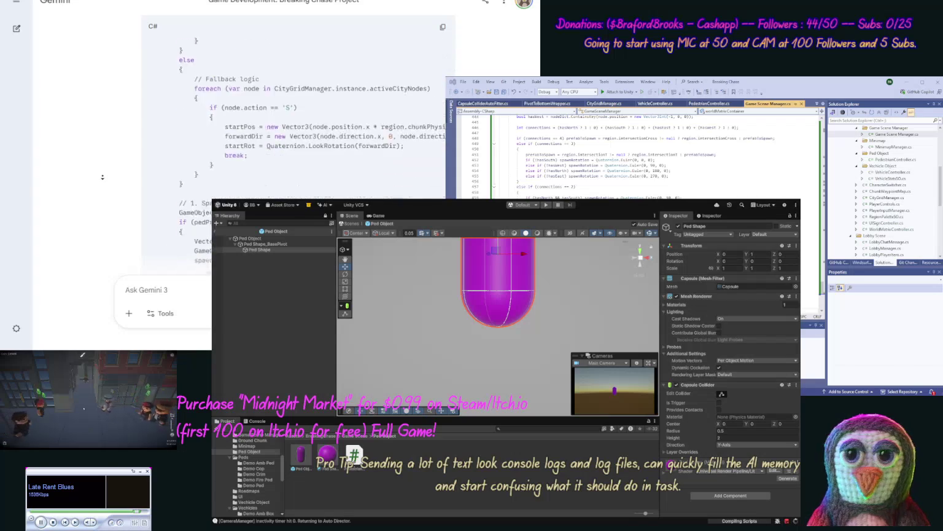
pyautogui.scroll(-10, 102, 177)
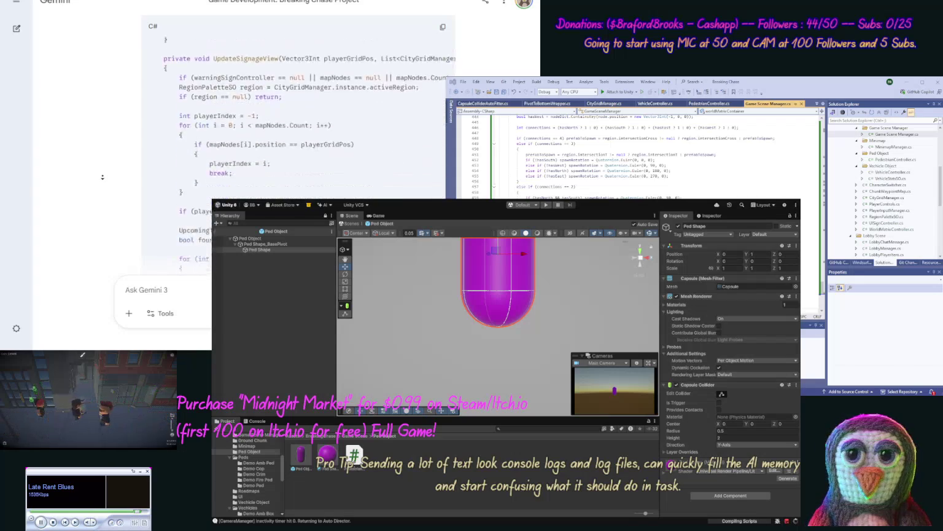
pyautogui.scroll(-10, 101, 177)
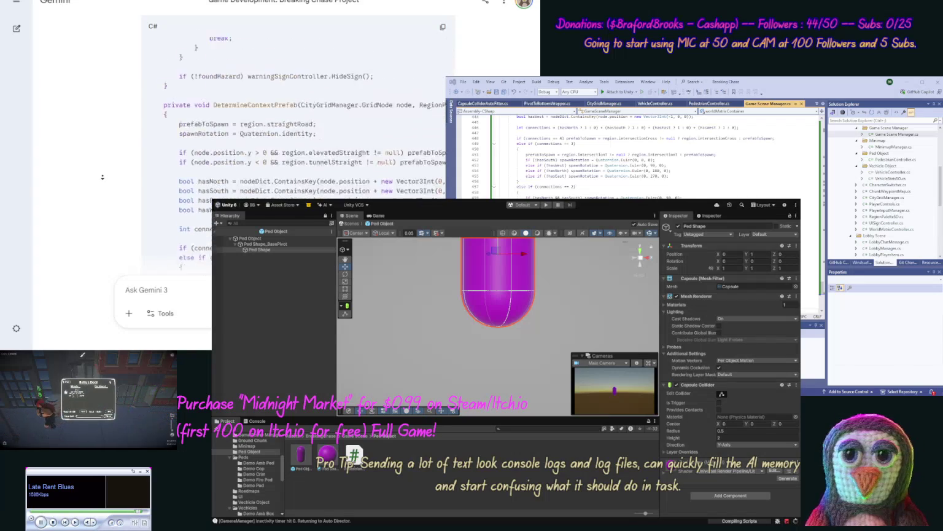
pyautogui.scroll(-3, 102, 177)
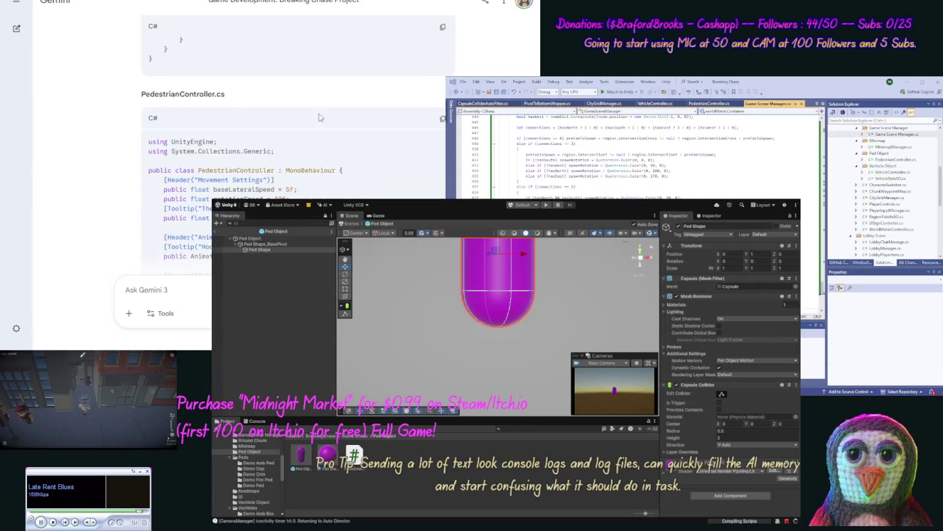
# - Copy Gemini's PedestrianController.cs code and paste it over the existing pedestrian script
pyautogui.click(442, 118)
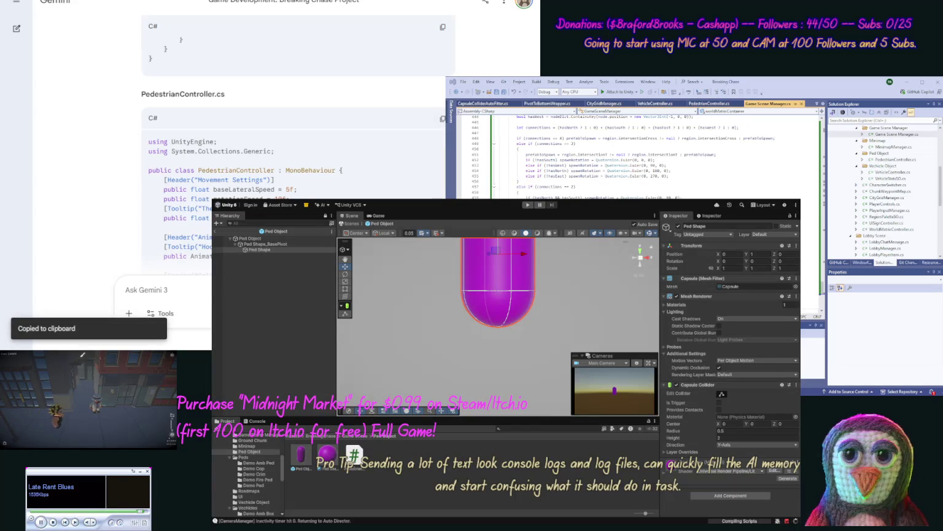
pyautogui.doubleClick(895, 159)
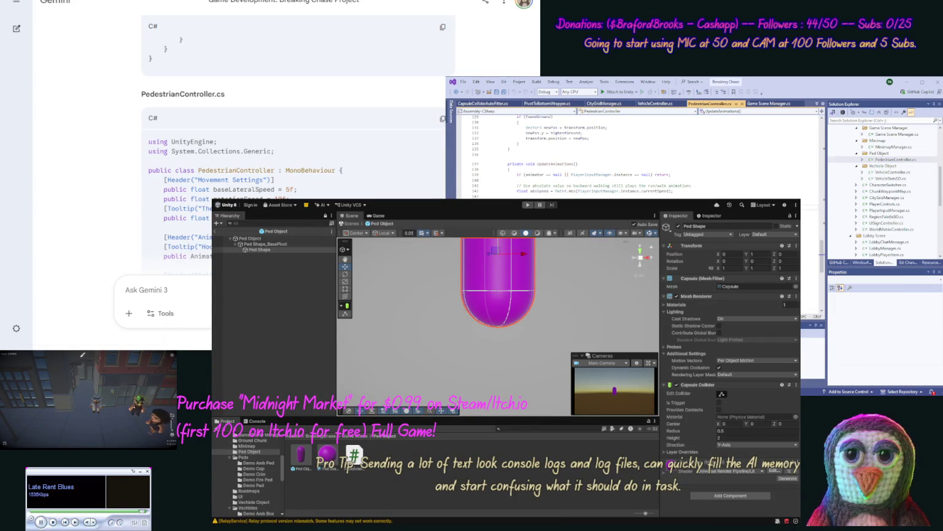
pyautogui.hotkey('ctrl', 'a')
pyautogui.hotkey('ctrl', 'v')
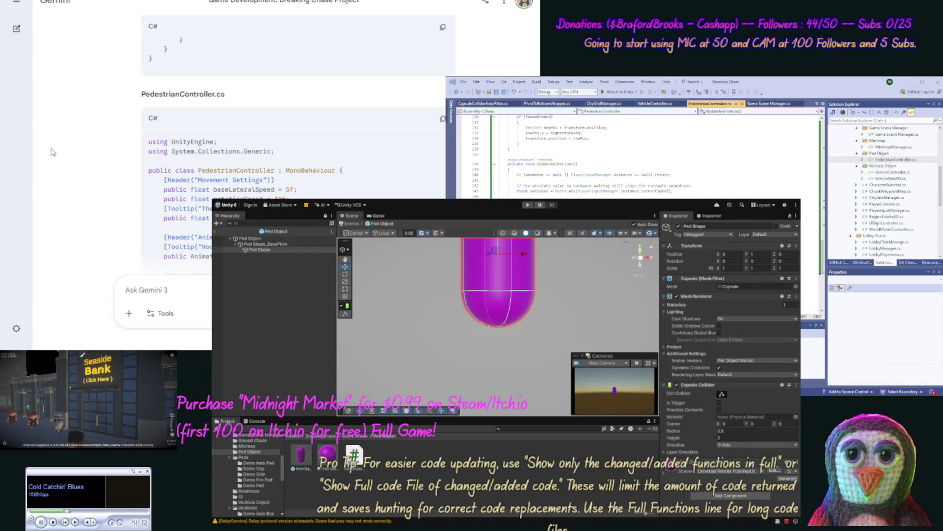
pyautogui.scroll(-10, 100, 181)
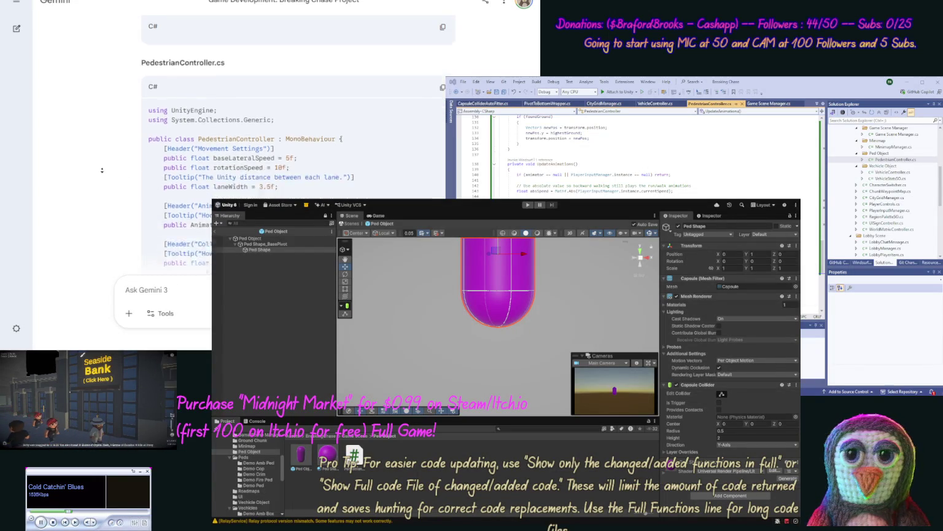
# - Copy Gemini's updated VehicleController.cs code for the vehicle script
pyautogui.scroll(-15, 99, 181)
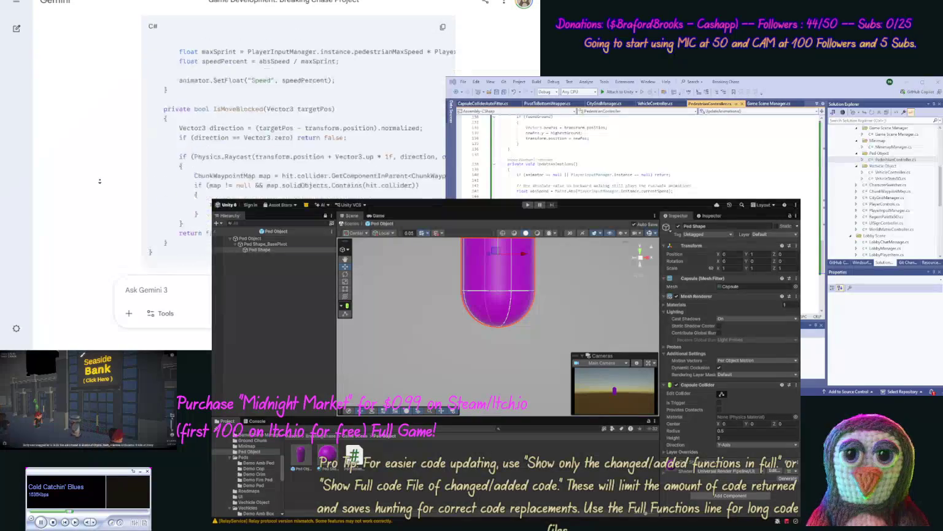
pyautogui.scroll(3, 104, 148)
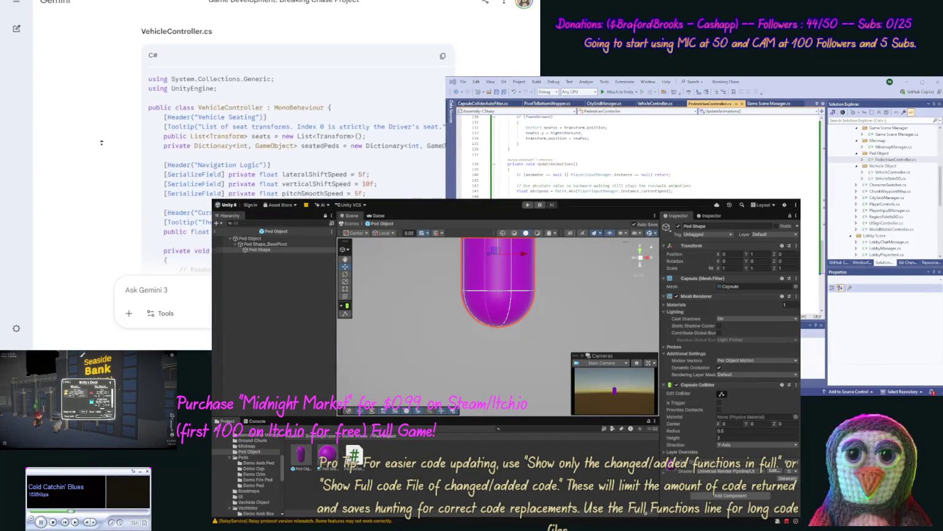
pyautogui.click(442, 121)
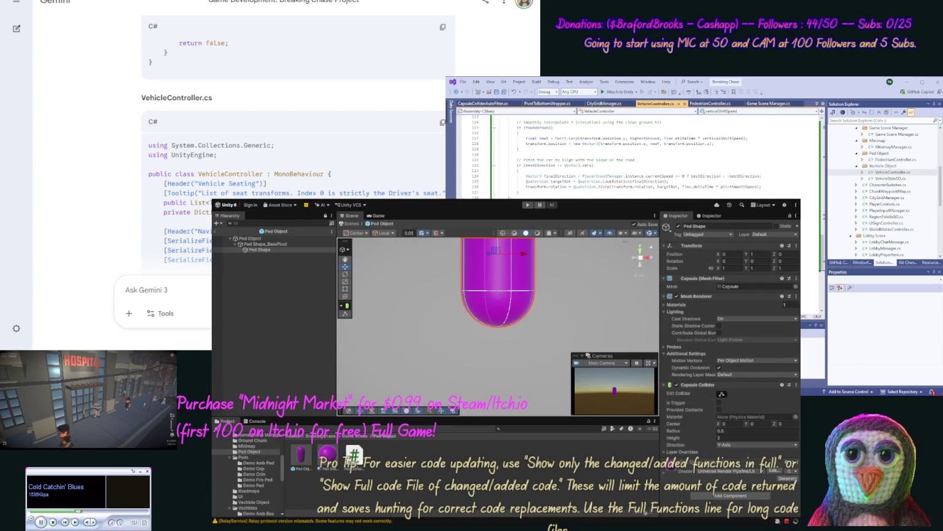
pyautogui.scroll(-15, 99, 81)
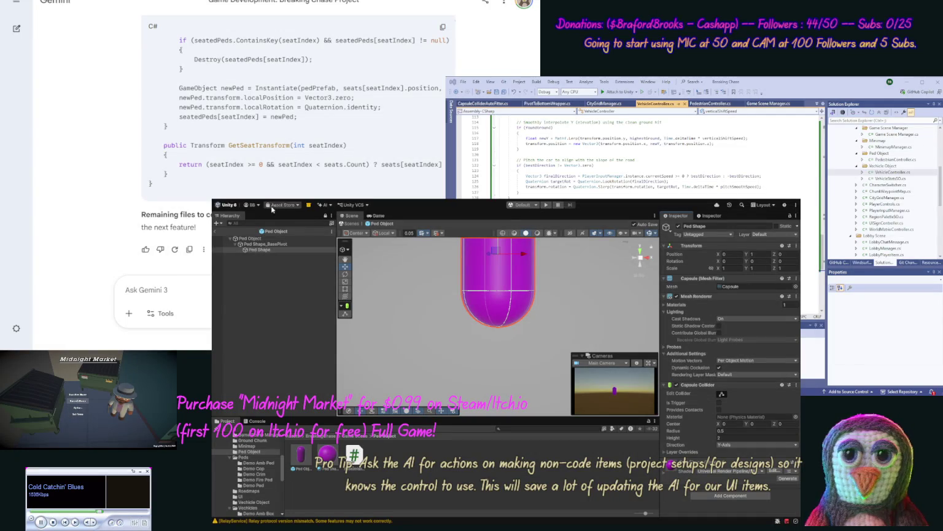
pyautogui.click(216, 234)
# - Exit the Ped Object prefab, play-test steering the ball left across the street, then stop
pyautogui.click(231, 232)
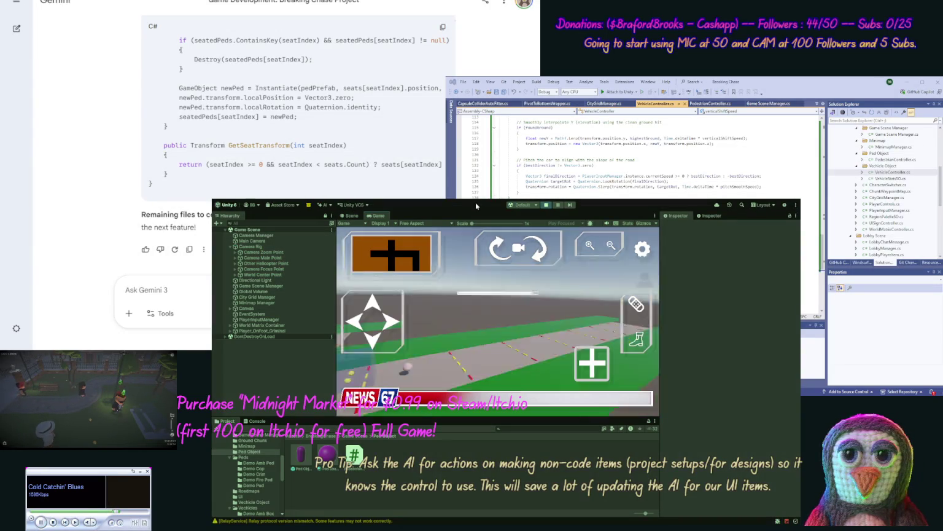
pyautogui.click(360, 322)
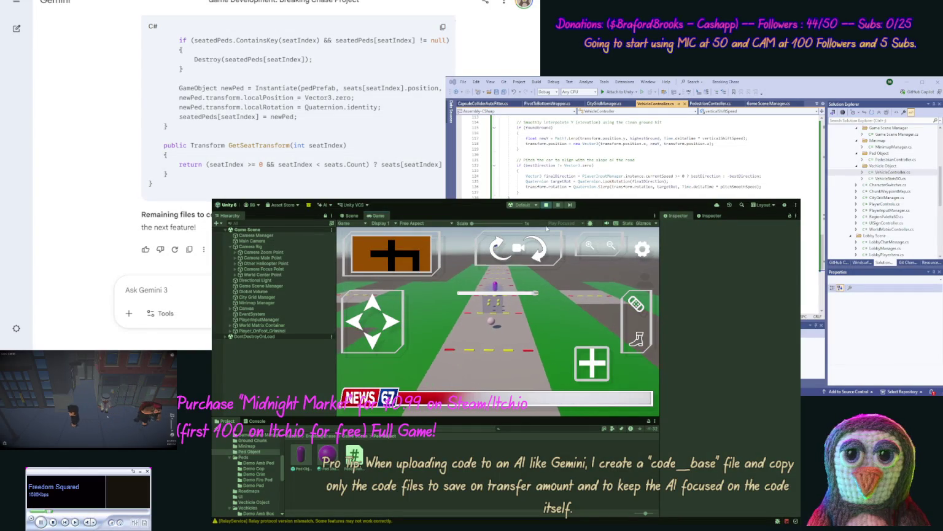
pyautogui.click(545, 206)
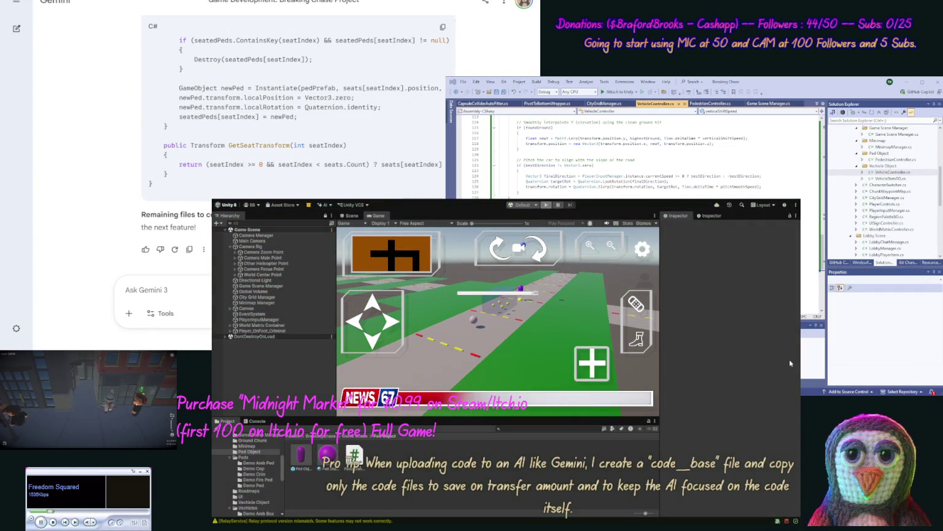